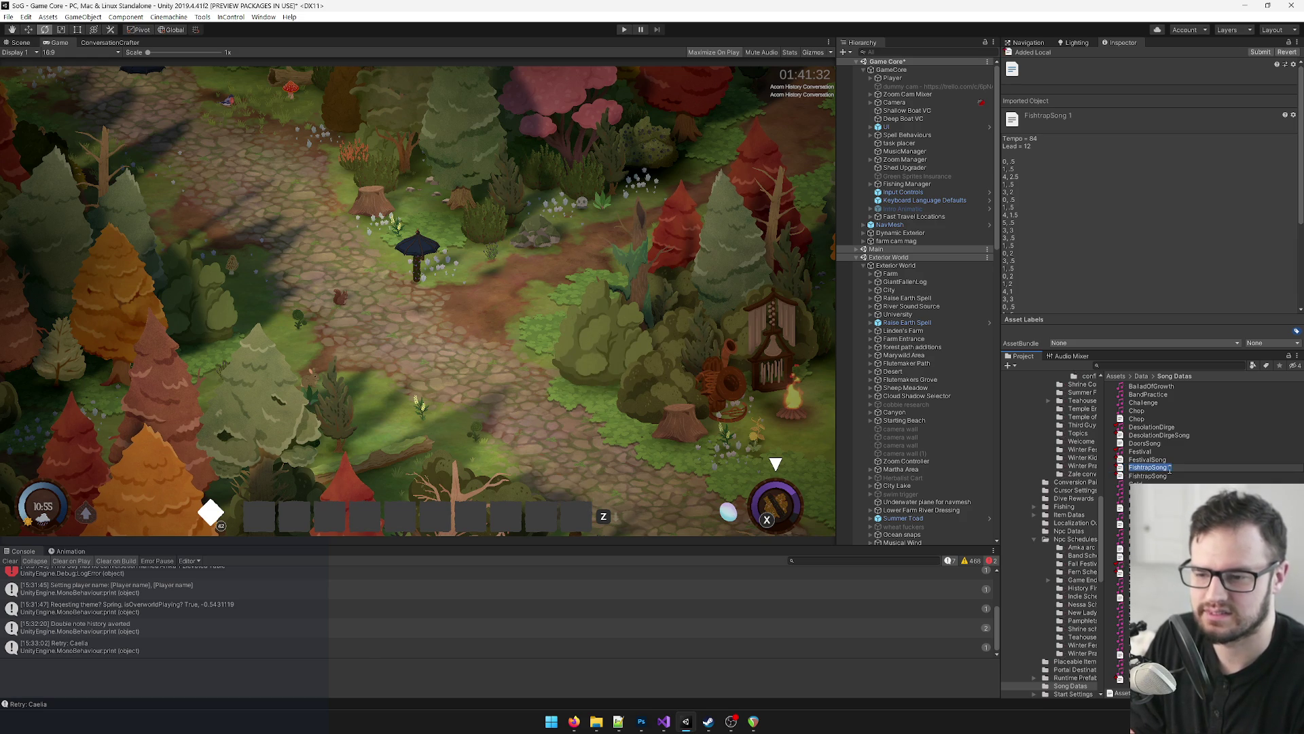
Step: Rename the copied song asset to SnowpileSong and check out the SnowSculpture song data
text(Sno9w)
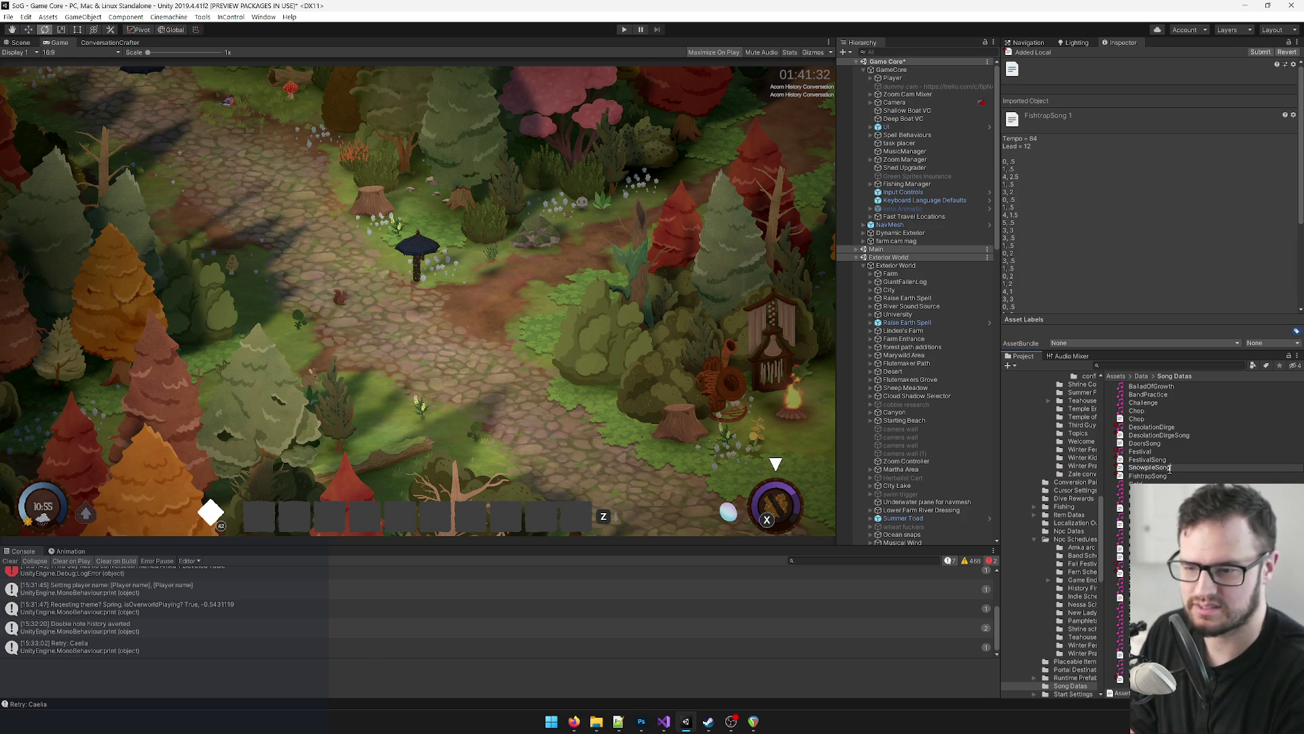
key(Return)
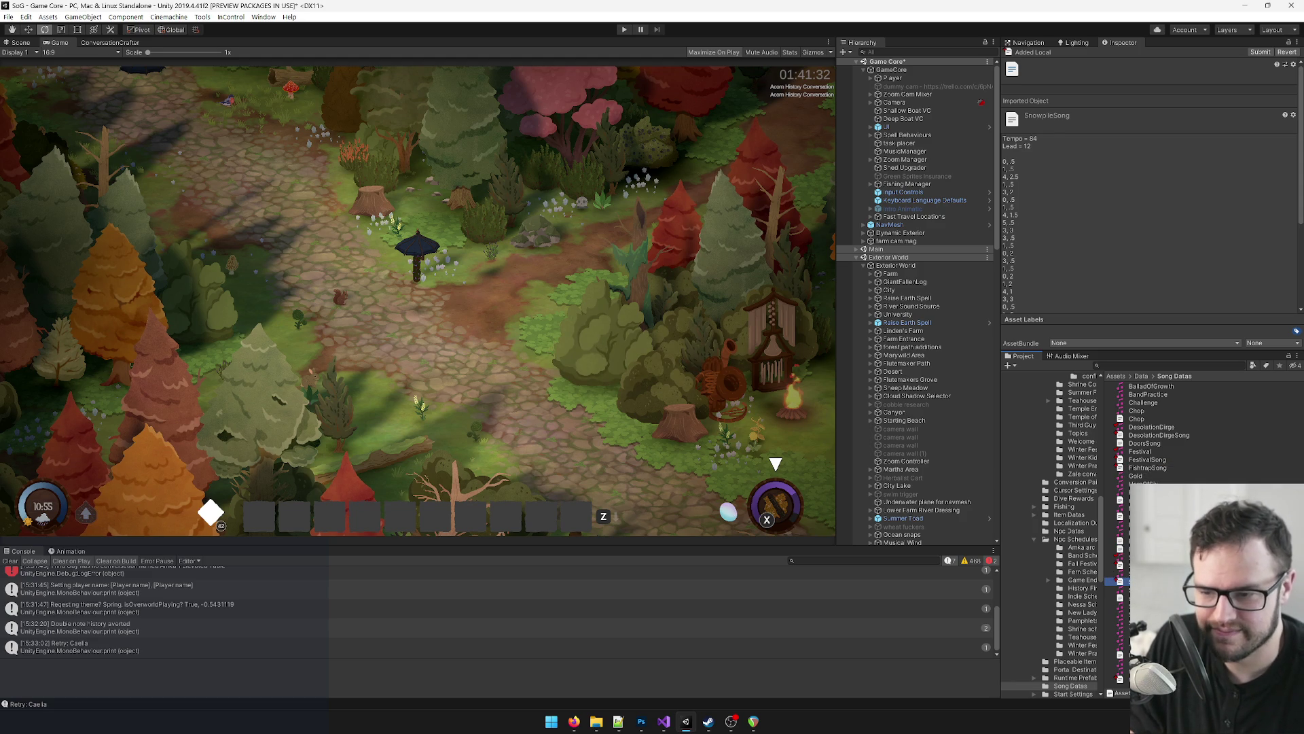
key(Down)
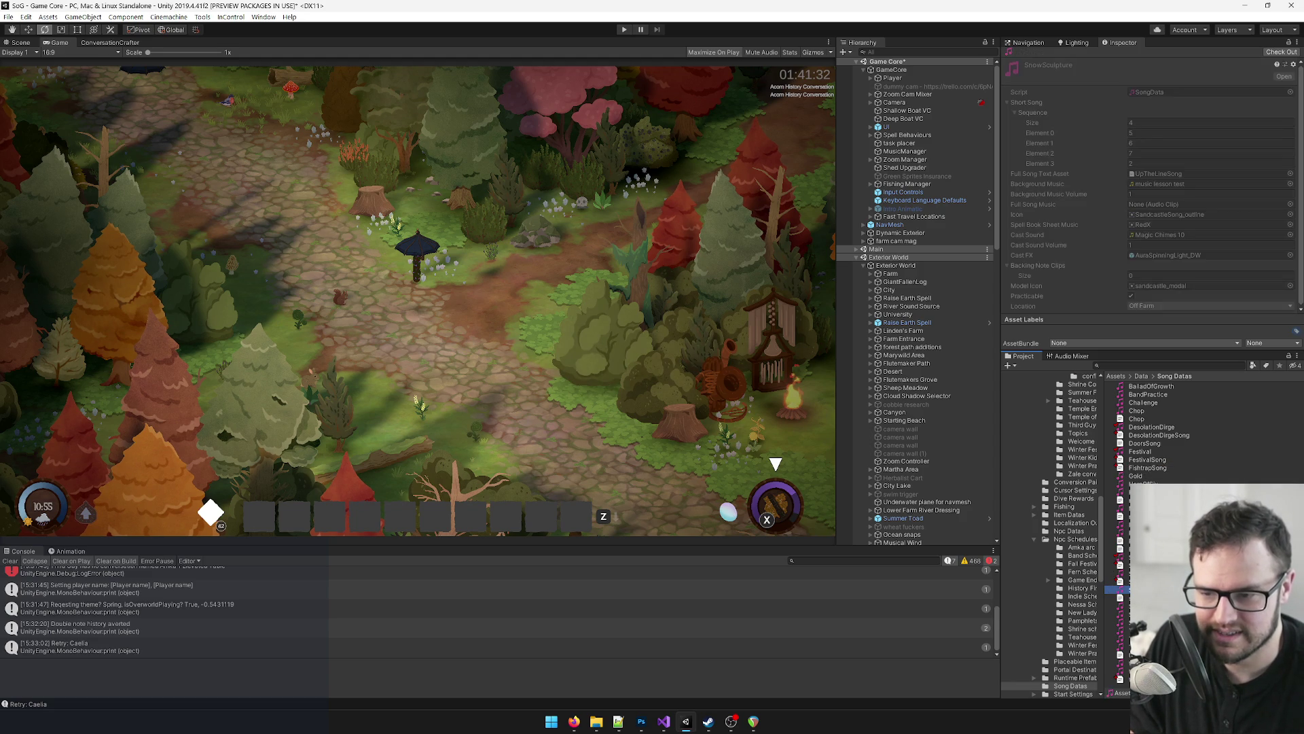
click(1282, 54)
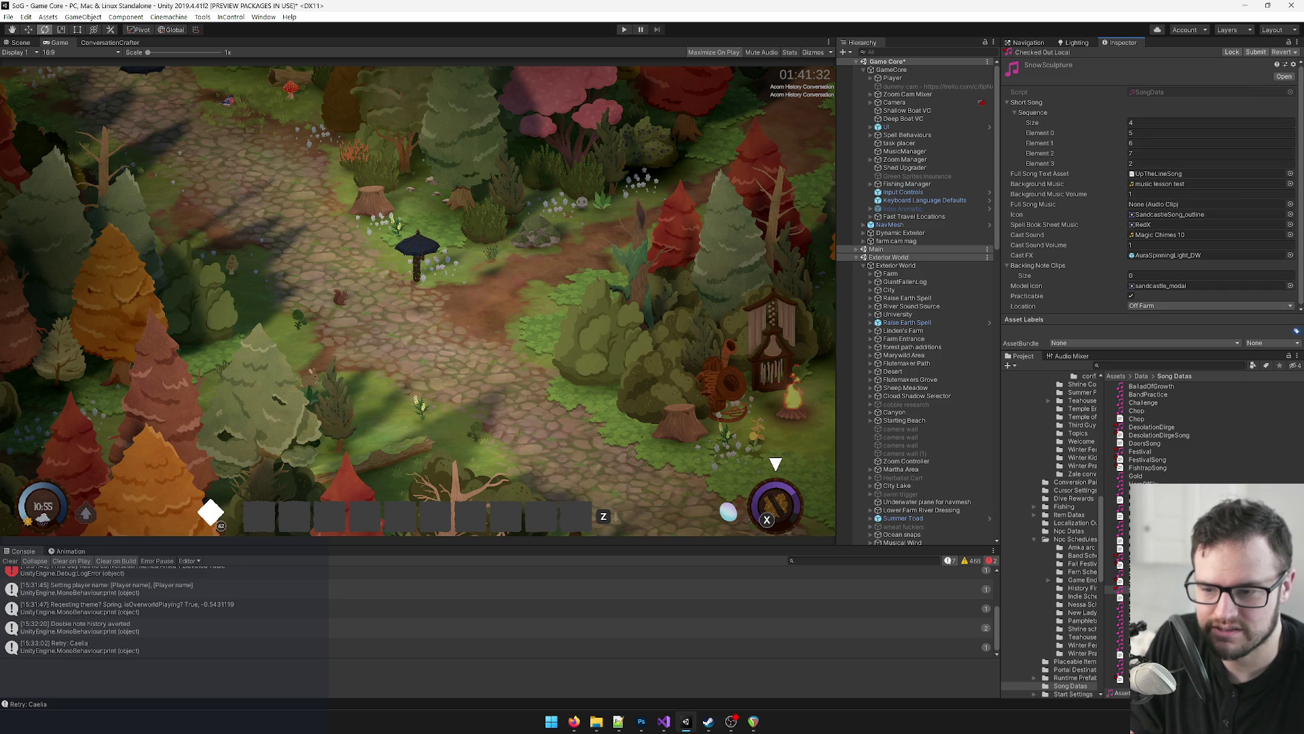
Step: Place the Spell Background Tracks and Whirlwind Aria folder windows side by side
mouse_move(597, 721)
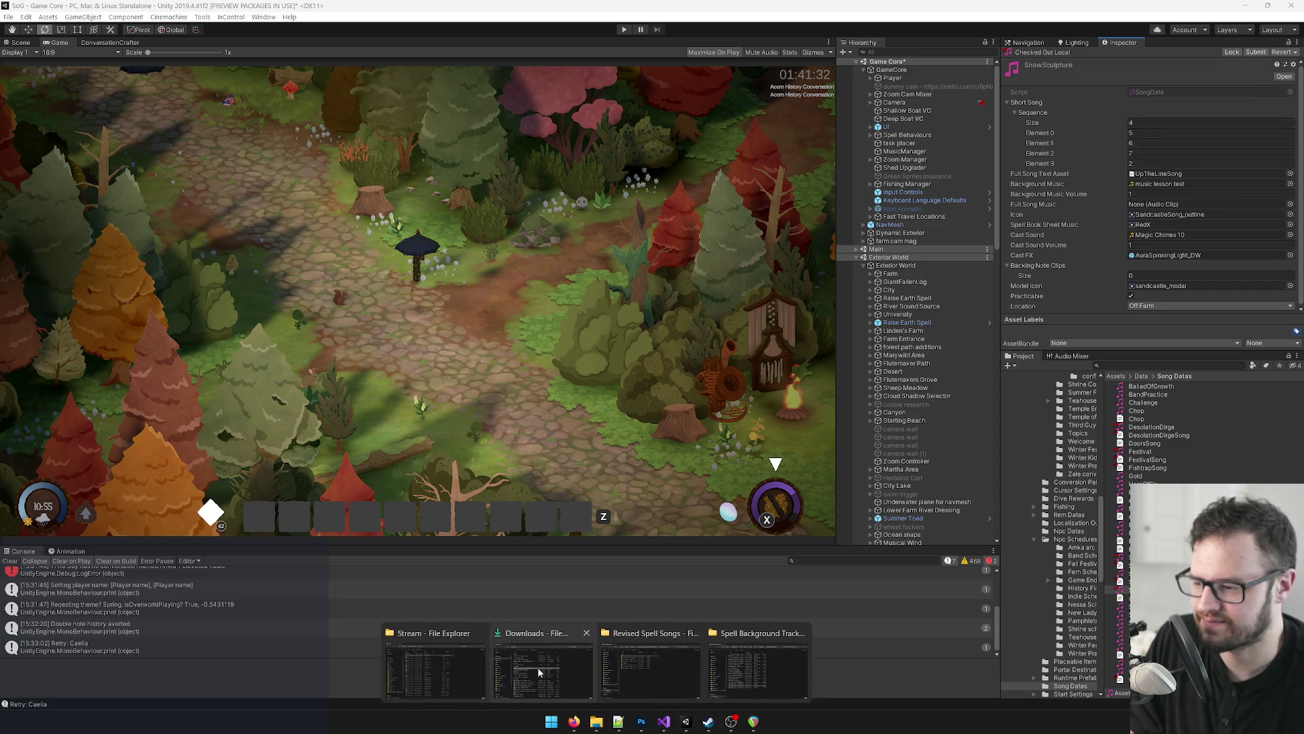
mouse_move(630, 665)
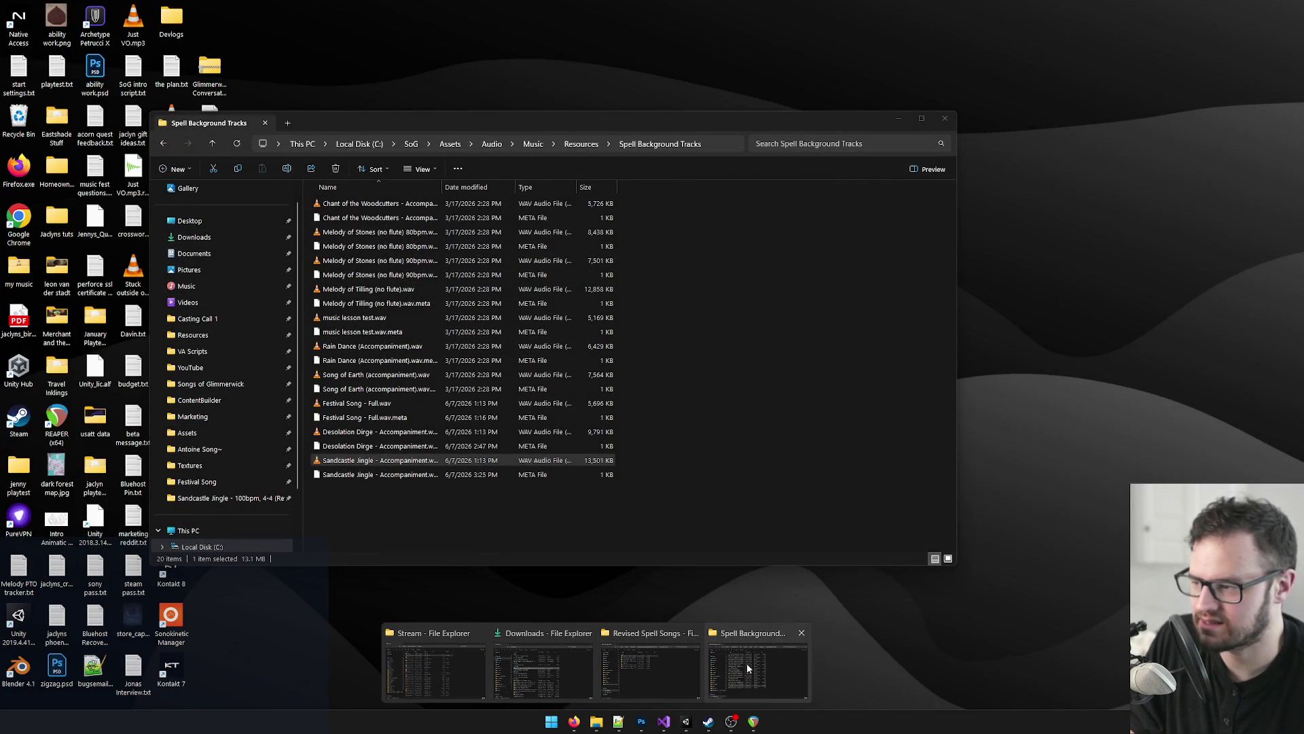
click(747, 662)
drag(551, 128, 953, 131)
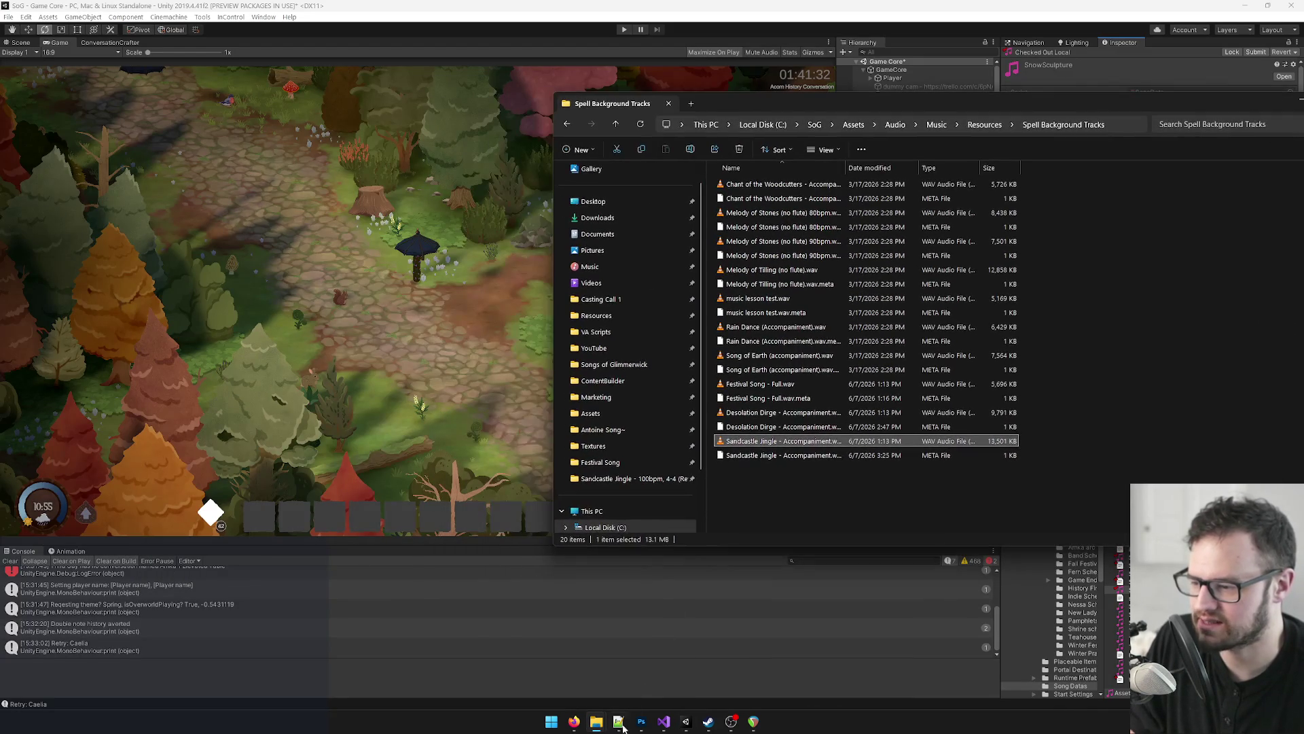
mouse_move(596, 721)
click(661, 681)
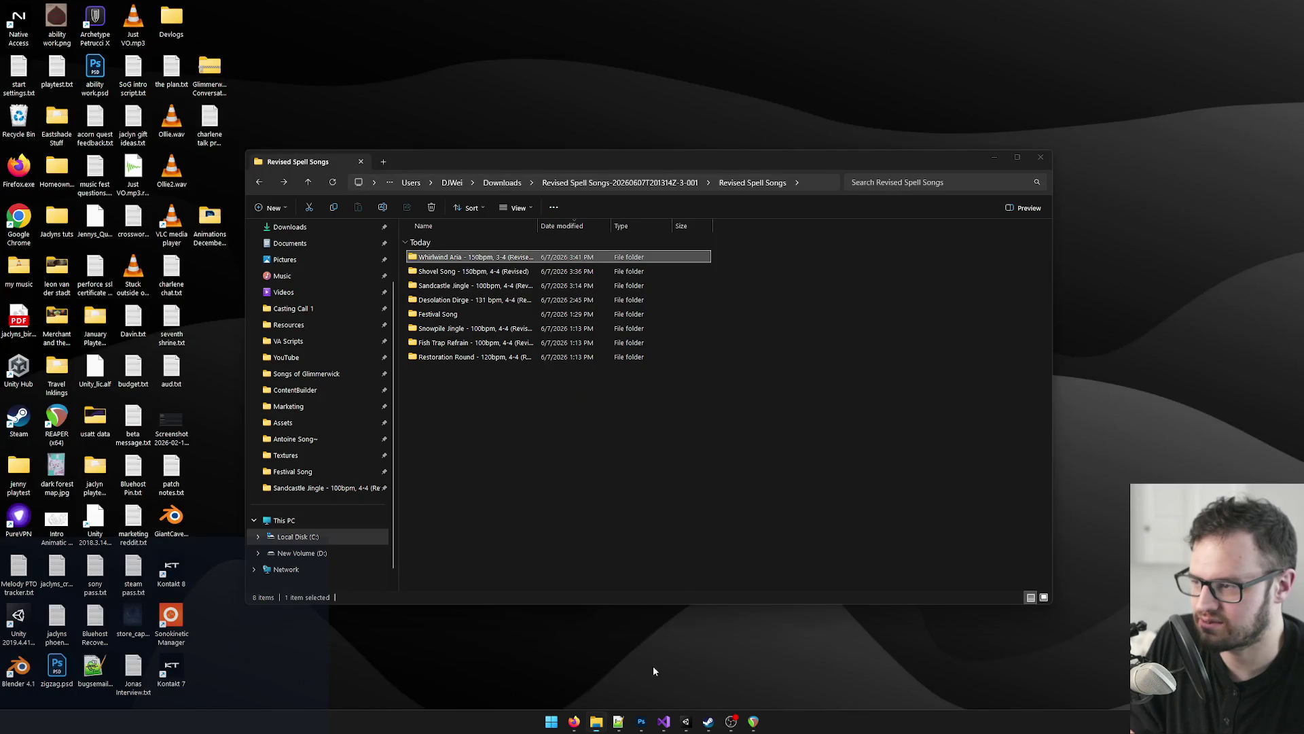
double_click(463, 256)
drag(473, 162, 247, 134)
Step: Paste the Whirlwind Aria accompaniment WAV into Spell Background Tracks
click(246, 257)
click(781, 441)
key(ctrl+v)
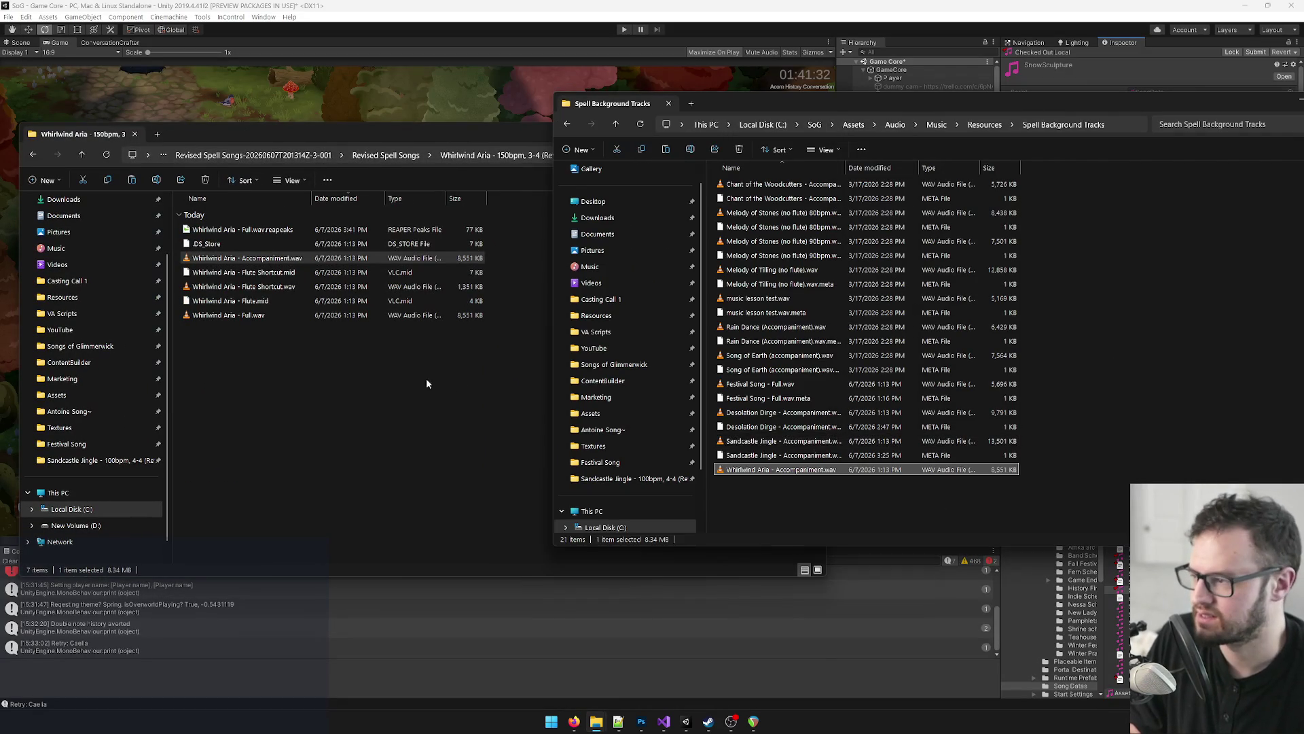
click(389, 404)
key(alt+Left)
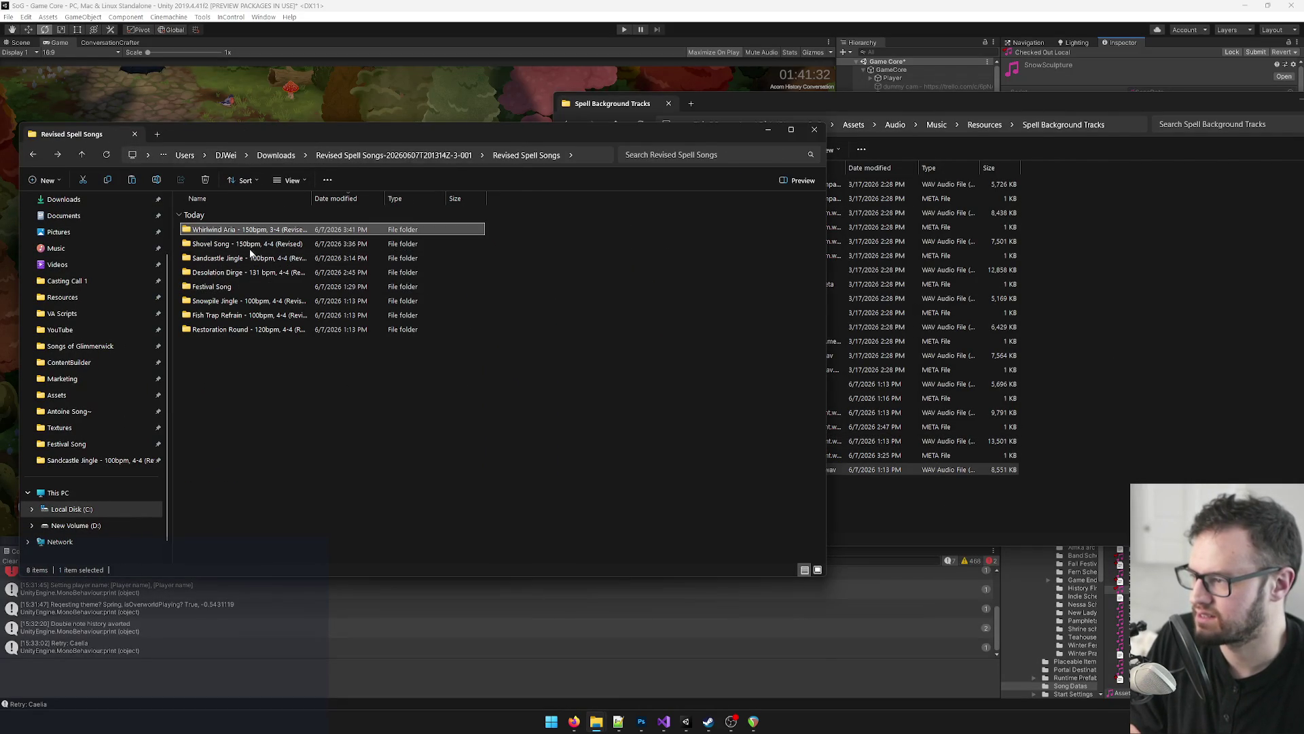
Step: Paste the Shovel Song accompaniment WAV into Spell Background Tracks
double_click(249, 244)
click(248, 258)
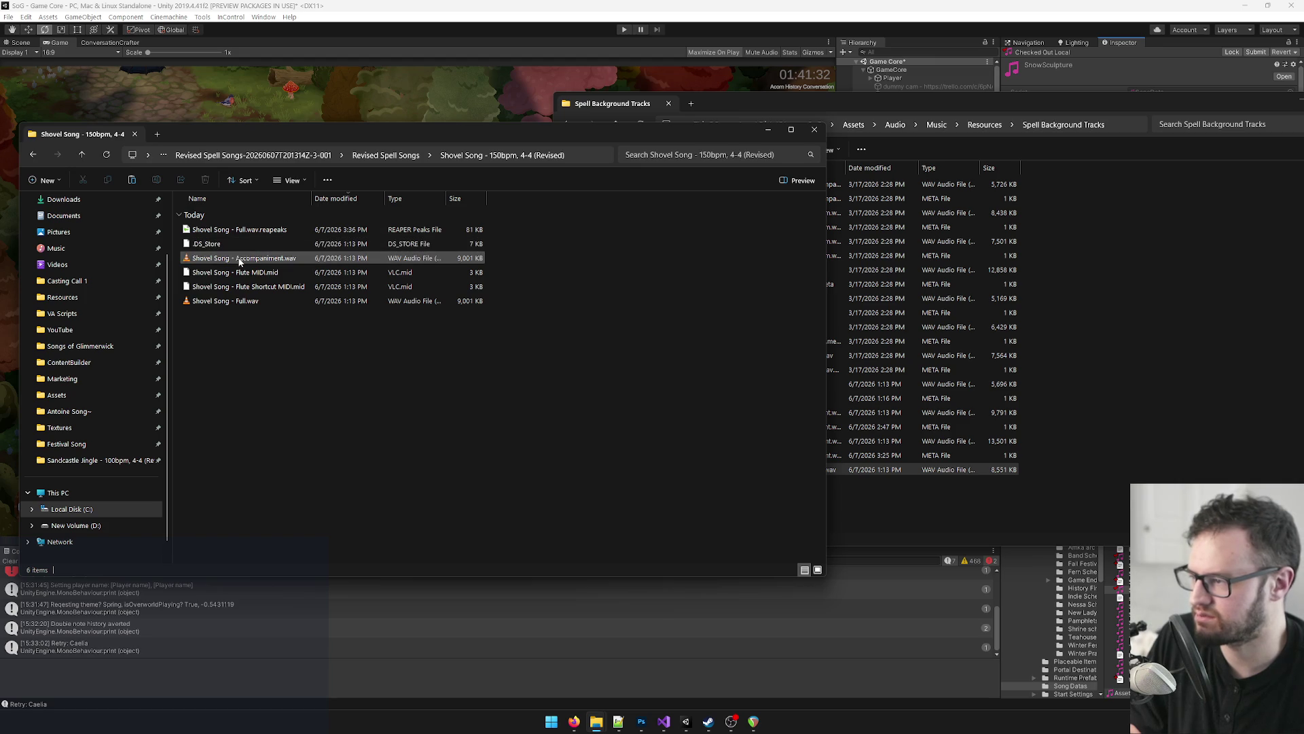
click(1153, 470)
key(ctrl+v)
click(453, 388)
key(alt+Left)
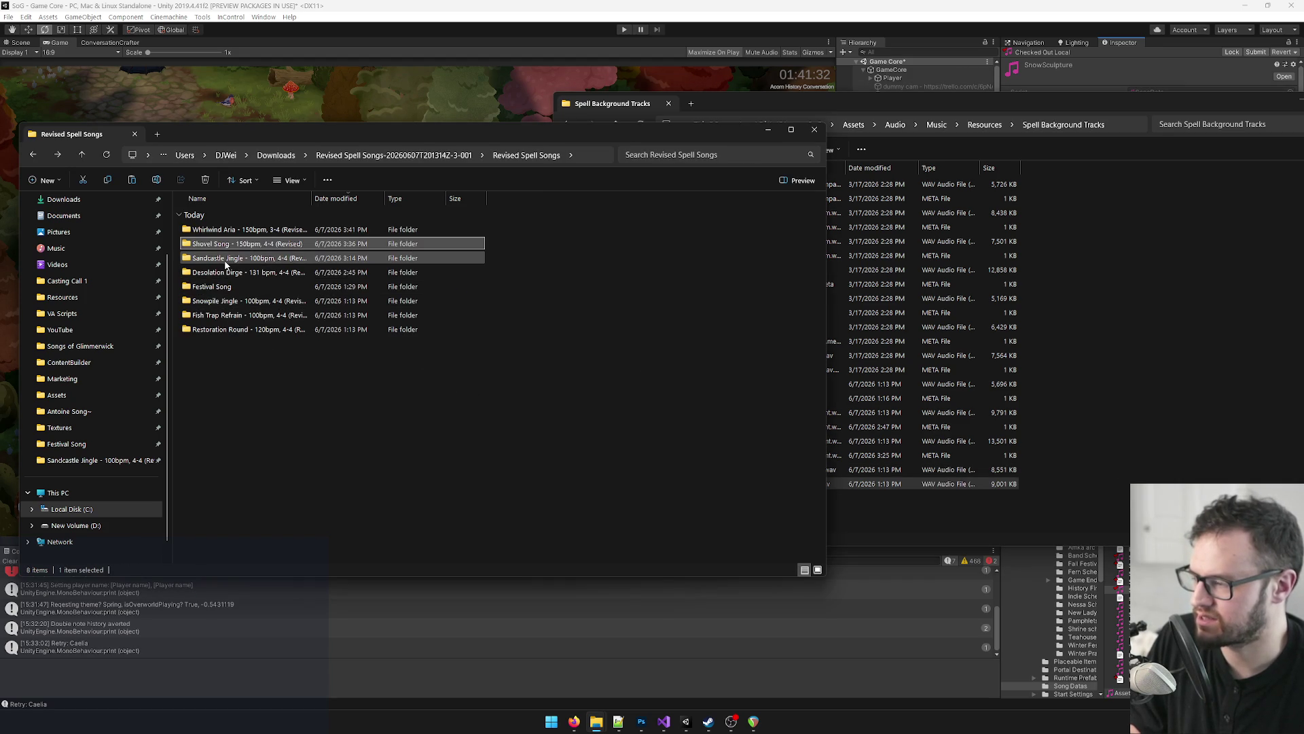
Step: Copy the Snowpile Jingle accompaniment WAV into Spell Background Tracks
double_click(224, 272)
key(alt+Left)
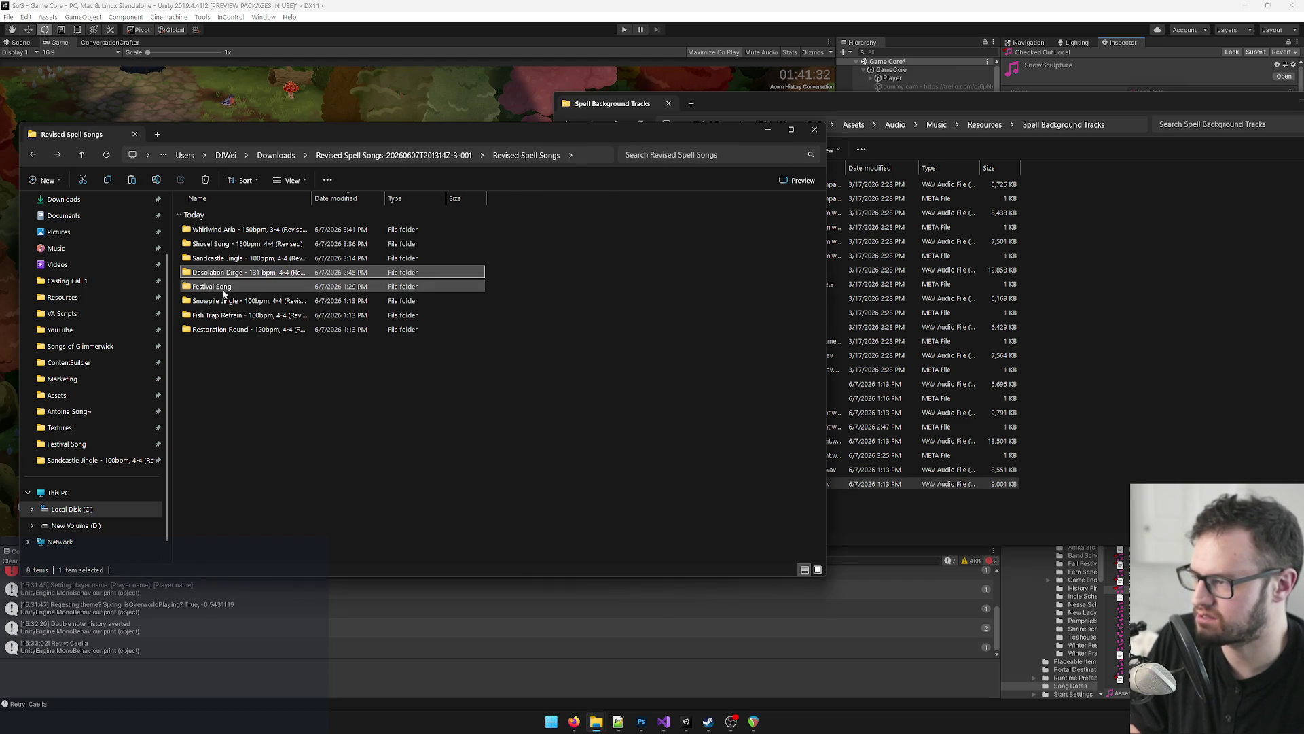
double_click(224, 300)
click(228, 250)
key(ctrl+c)
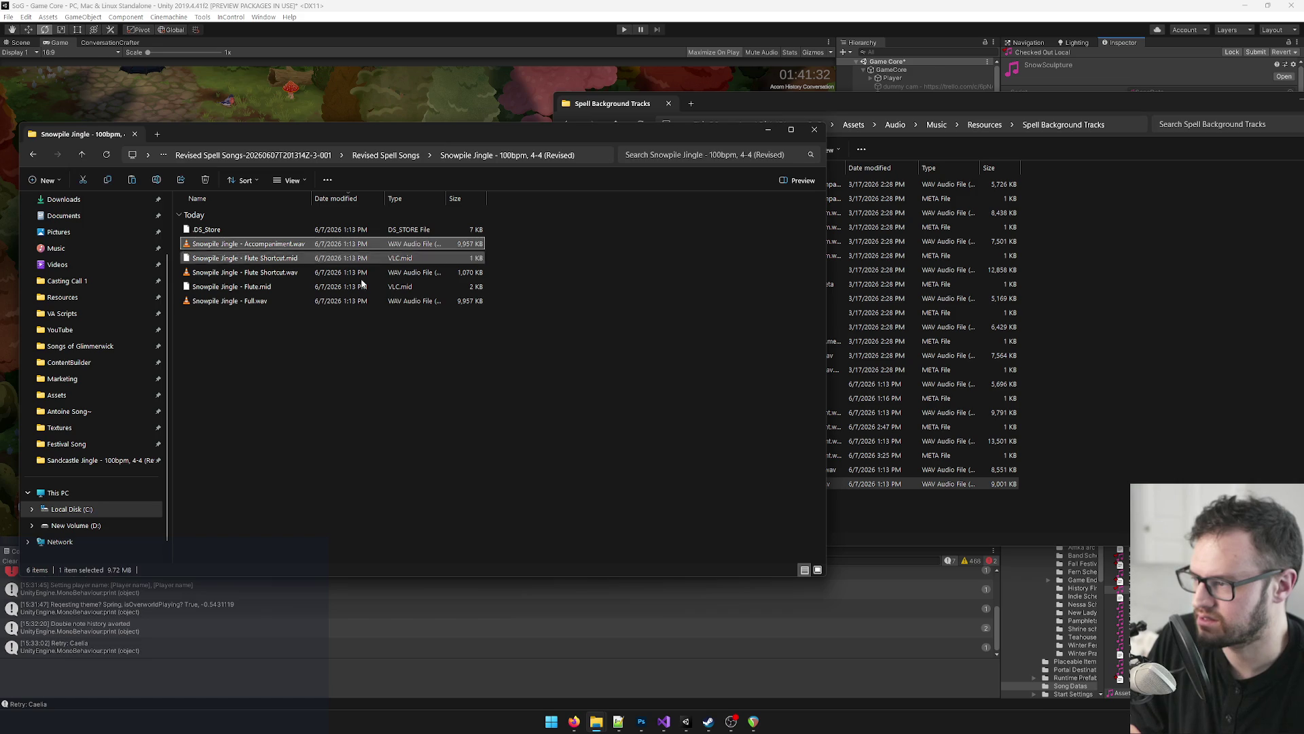
click(1040, 401)
key(ctrl+v)
click(385, 405)
key(alt+Left)
Step: Copy the Fish Trap Refrain accompaniment WAV into Spell Background Tracks
double_click(248, 316)
click(240, 245)
key(ctrl+c)
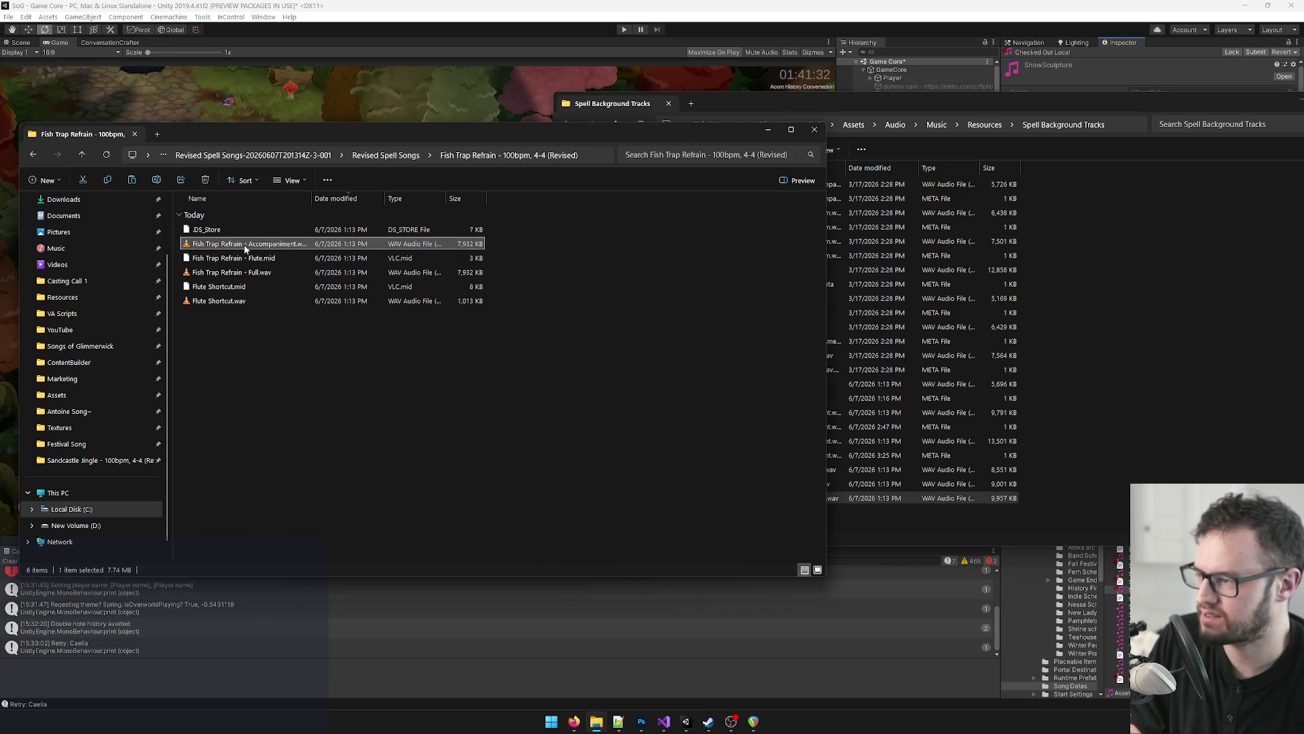
key(alt+Tab)
key(ctrl+v)
click(372, 379)
key(alt+Left)
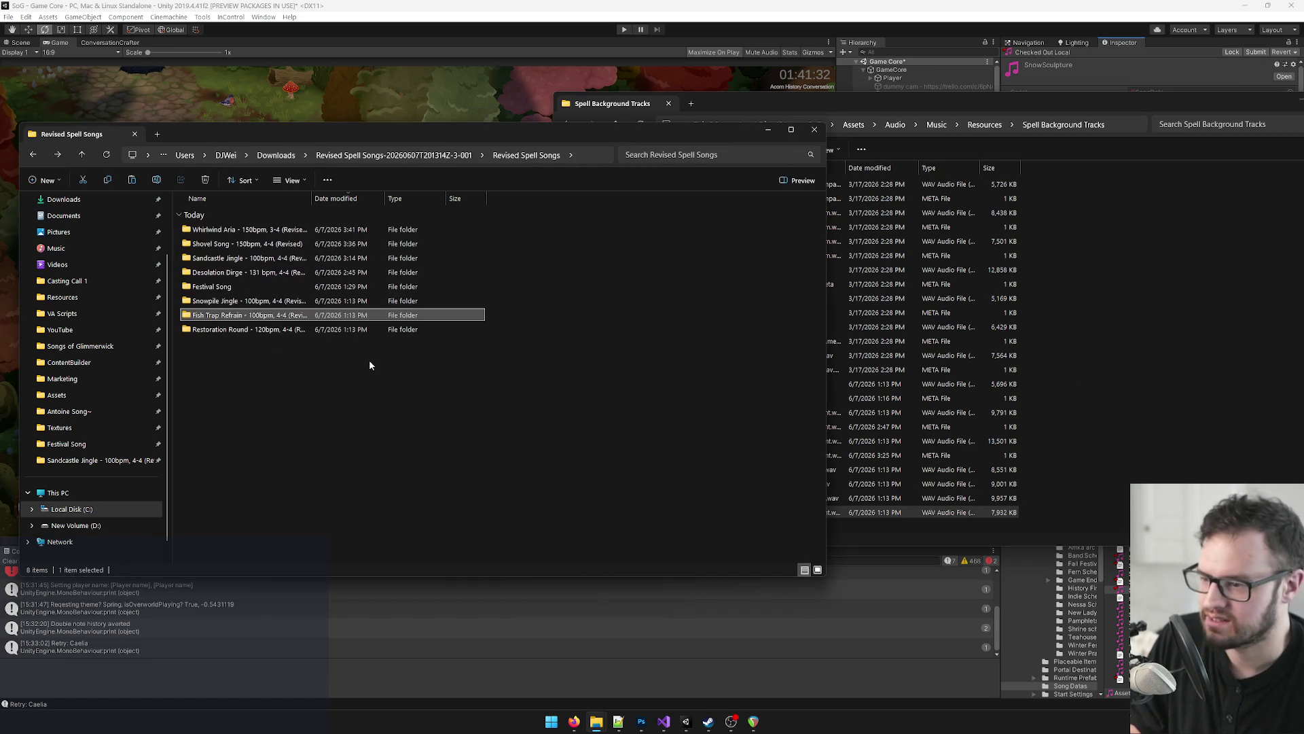
Step: Copy the Restoration Round accompaniment WAV into Spell Background Tracks
key(alt+Tab)
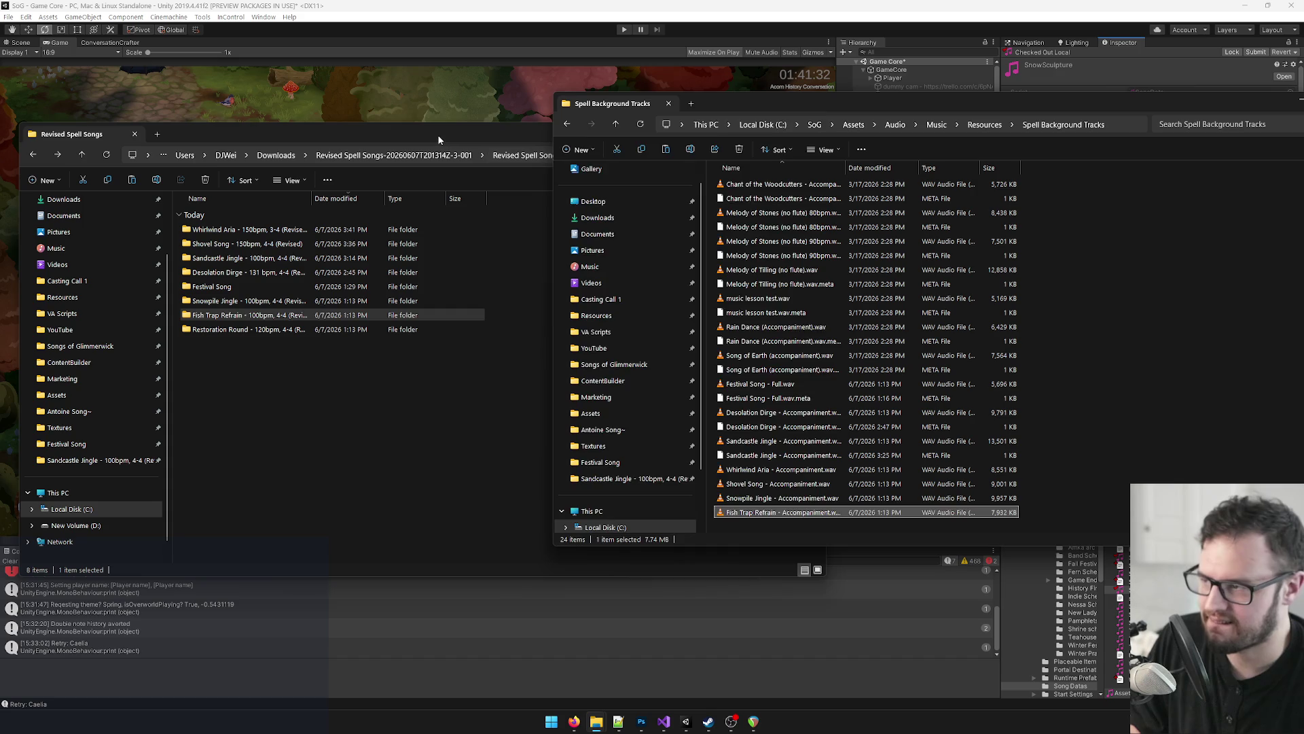
key(alt+Tab)
double_click(246, 330)
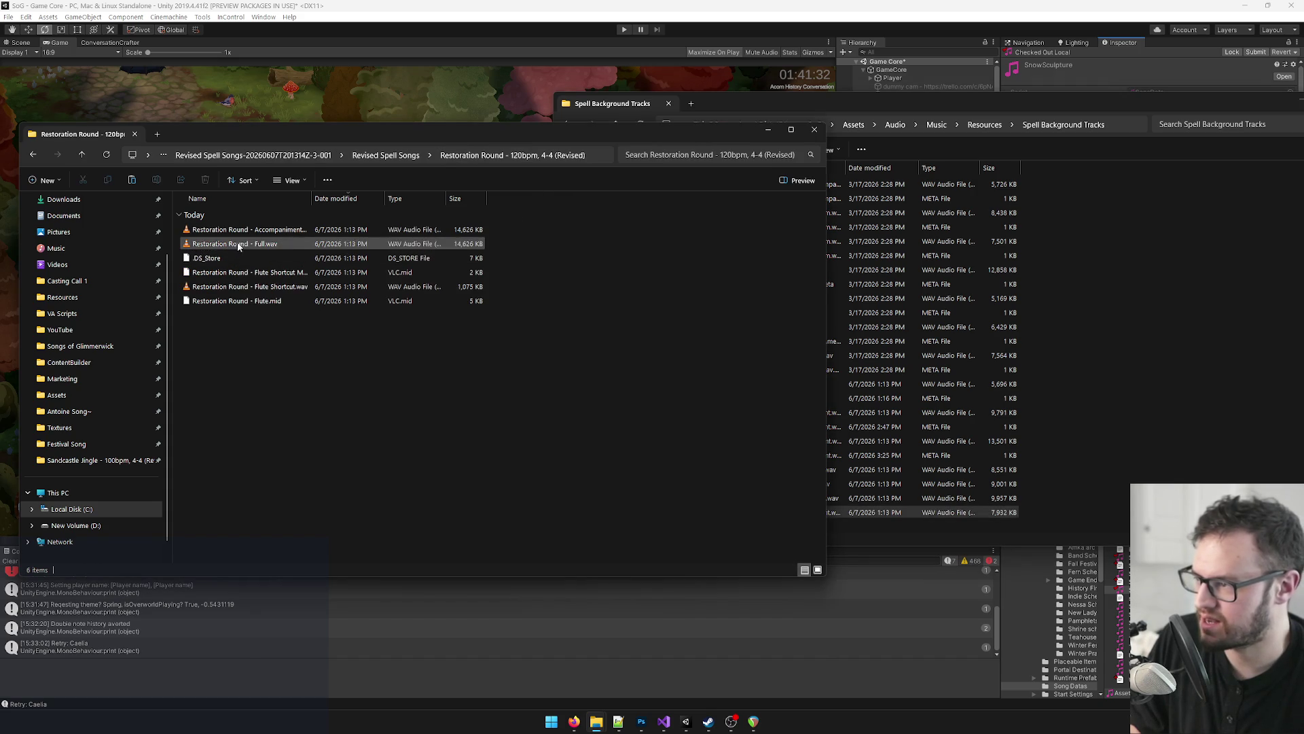
key(alt+Tab)
key(alt+Tab)
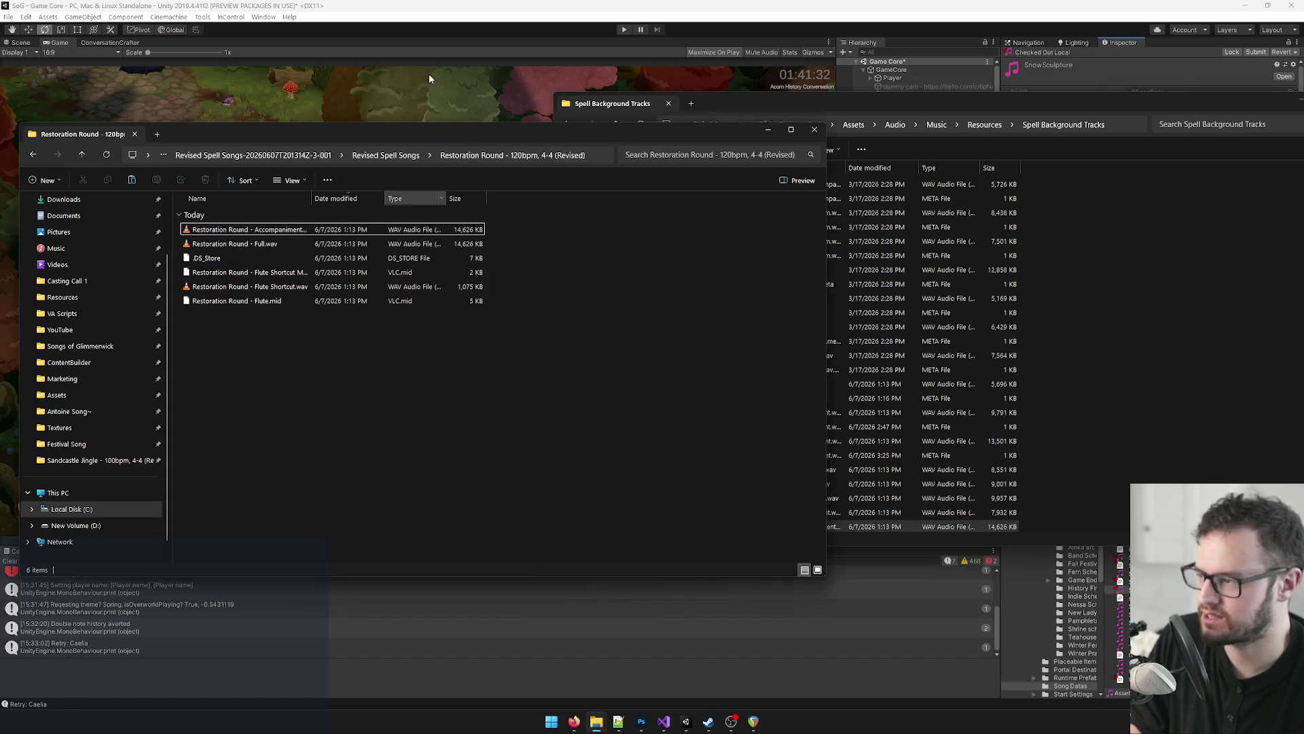
click(466, 5)
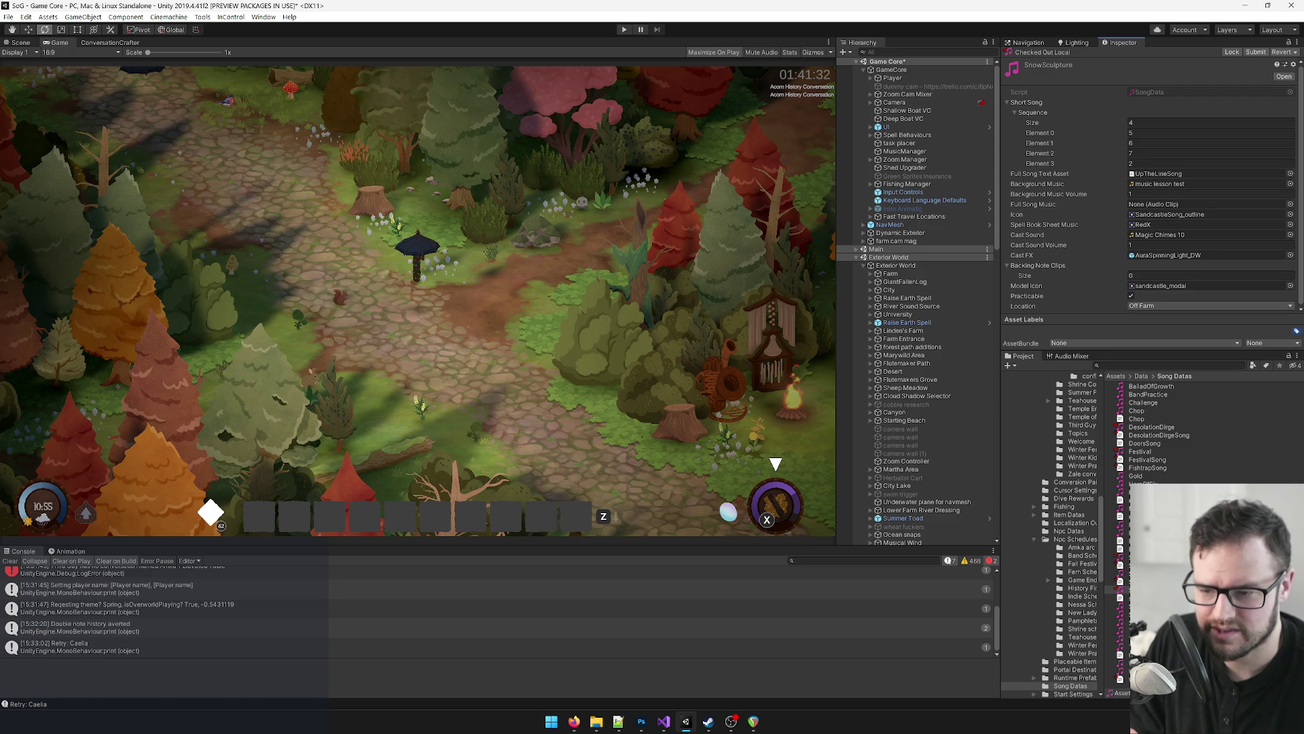
Step: Review the RestorationRoundSong asset's tempo 84 note data, then bring up the ShrineRepair song data
click(1119, 597)
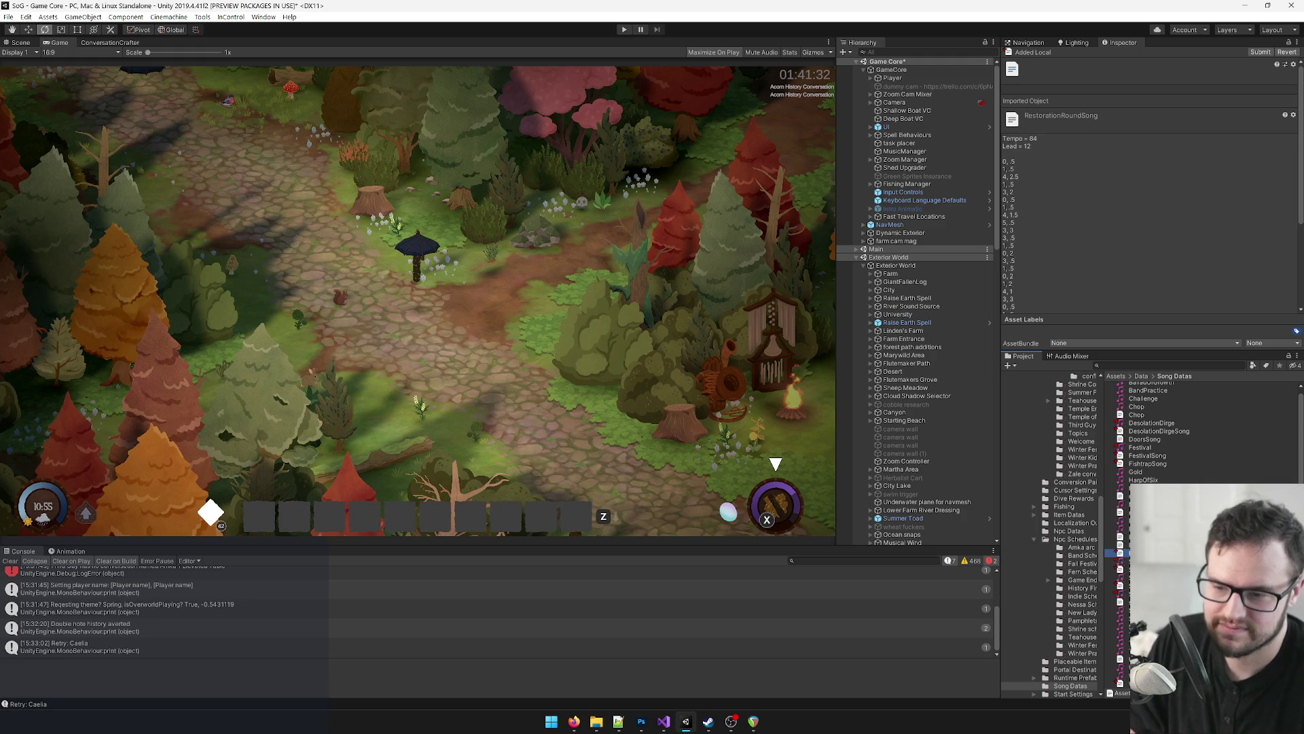
key(alt+Tab)
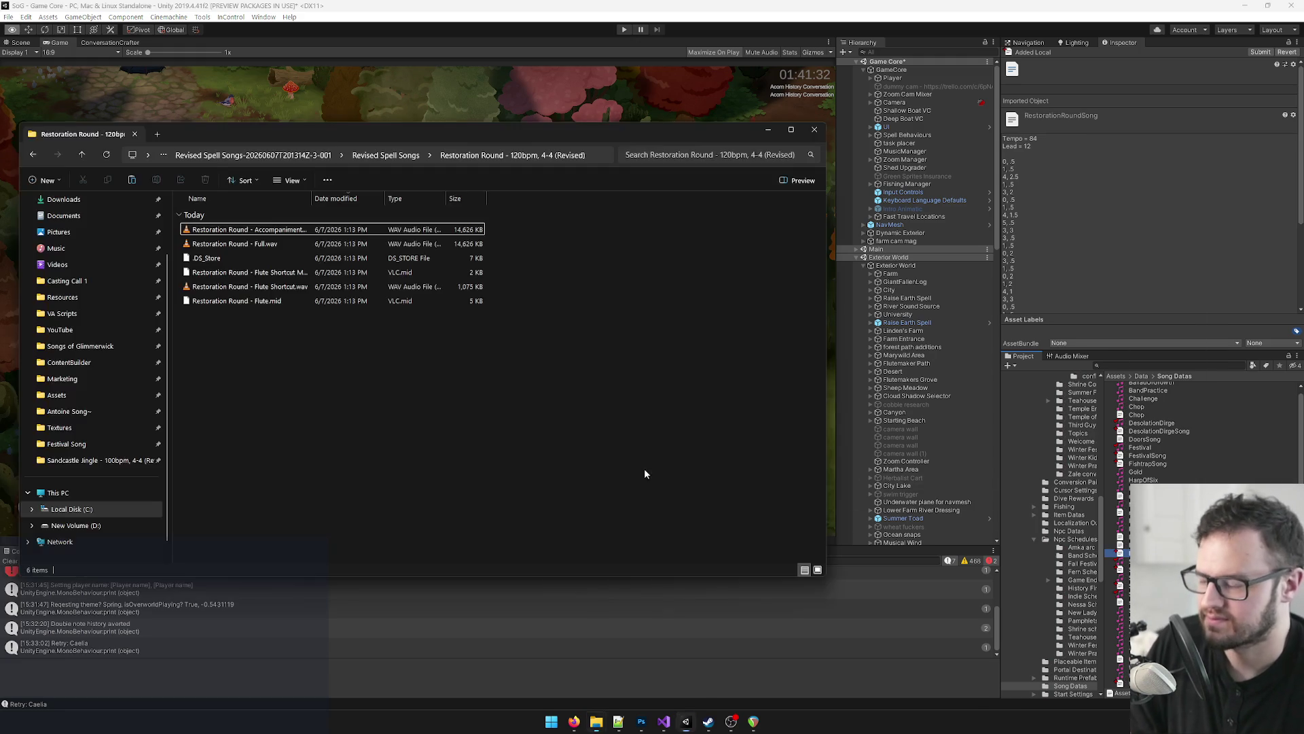
key(alt+Tab)
key(alt+Tab)
mouse_move(596, 720)
mouse_move(725, 670)
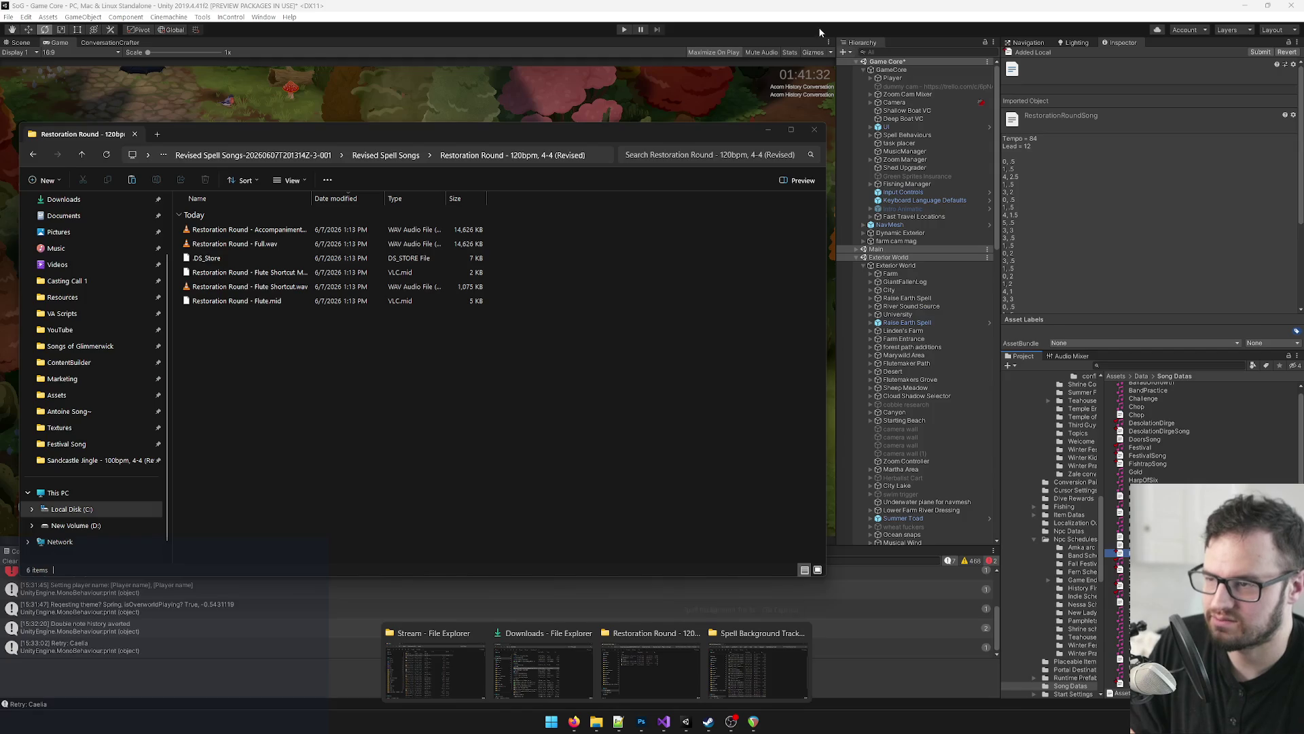
click(827, 7)
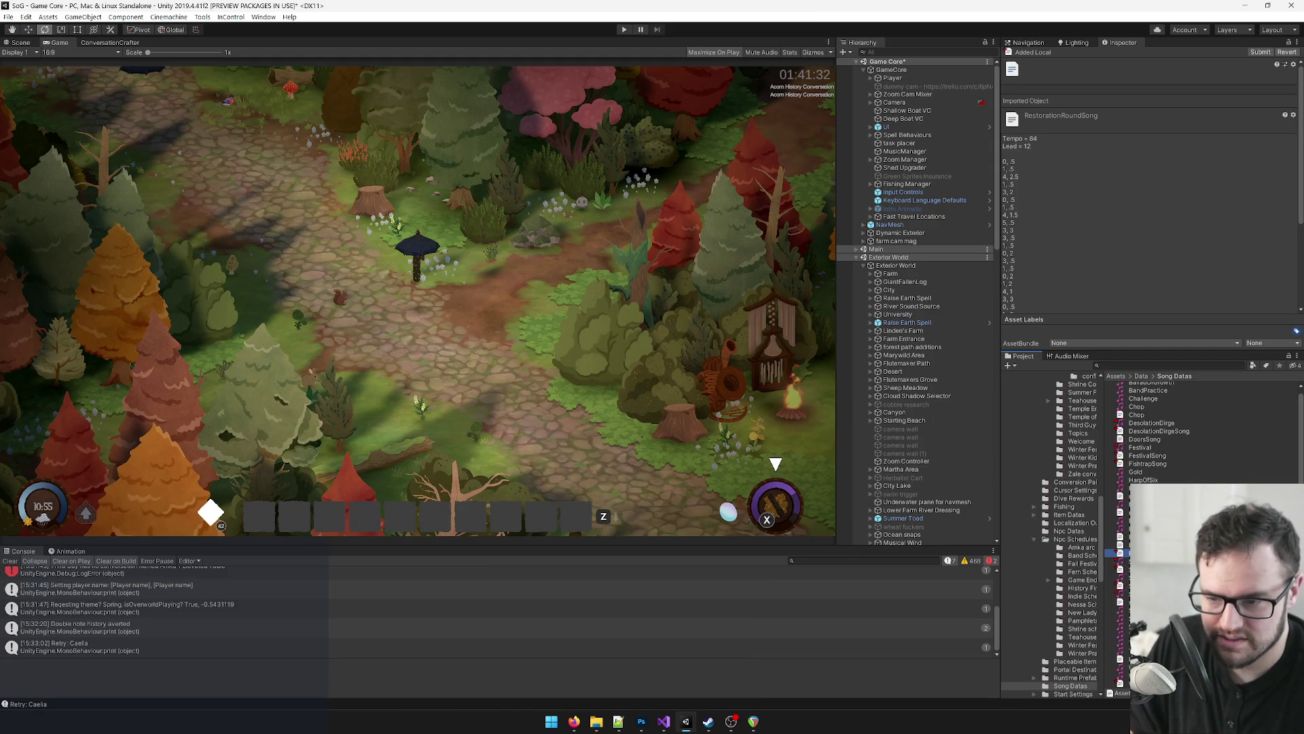
click(1120, 576)
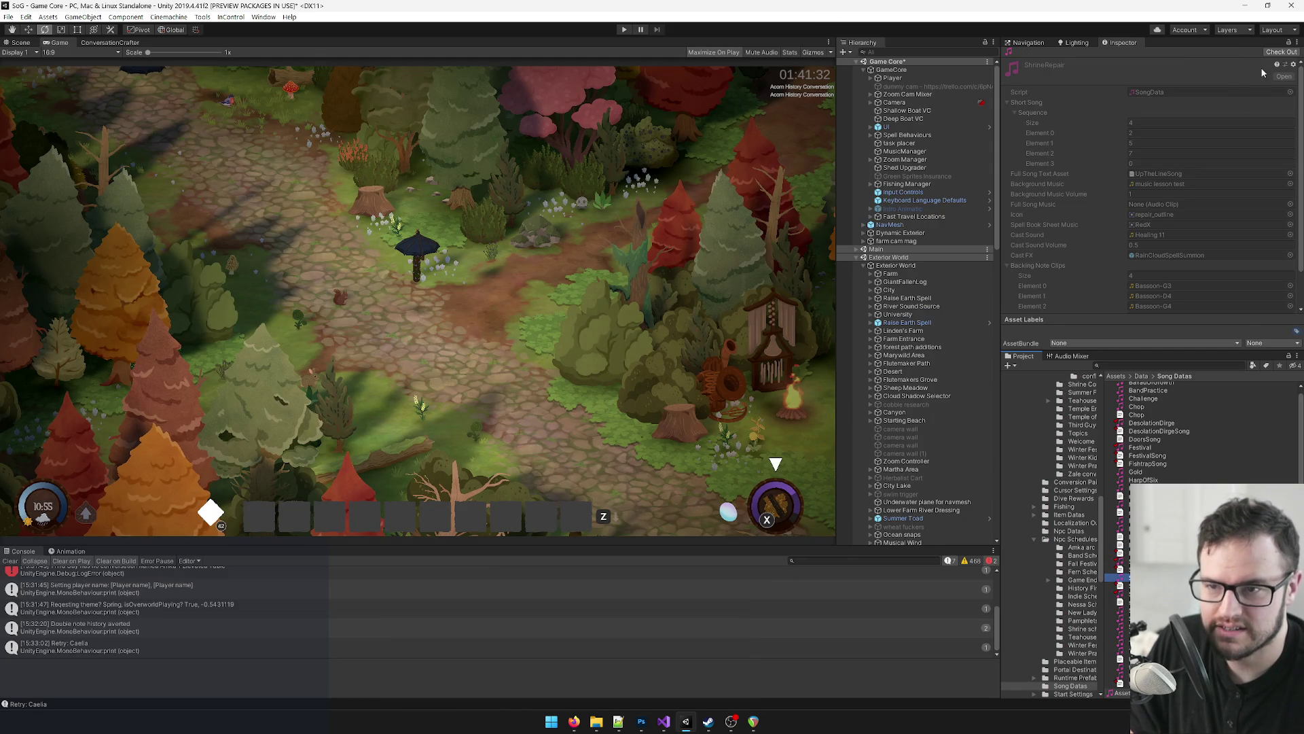
Step: Give ShrineRepair the RestorationRoundSong text and Restoration Round - Accompaniment background music
click(1281, 52)
click(1291, 174)
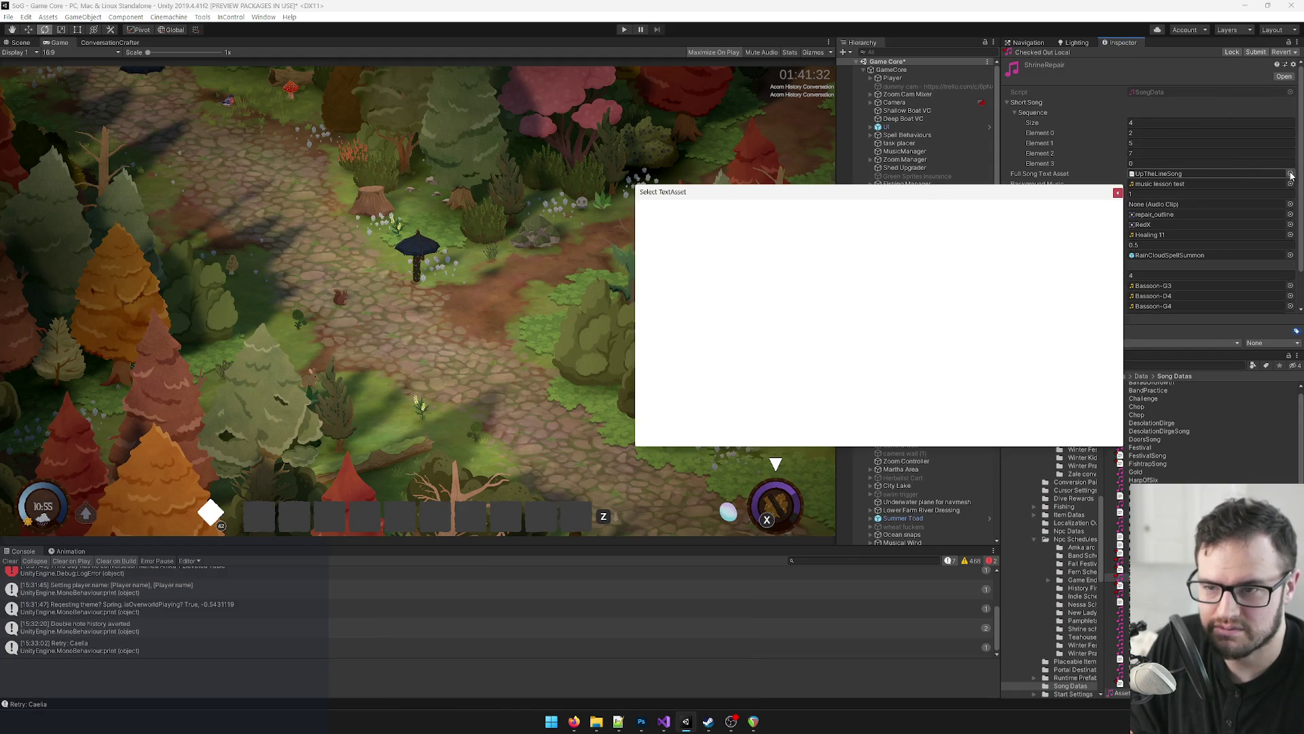
text(restor)
key(Down)
key(Down)
key(Return)
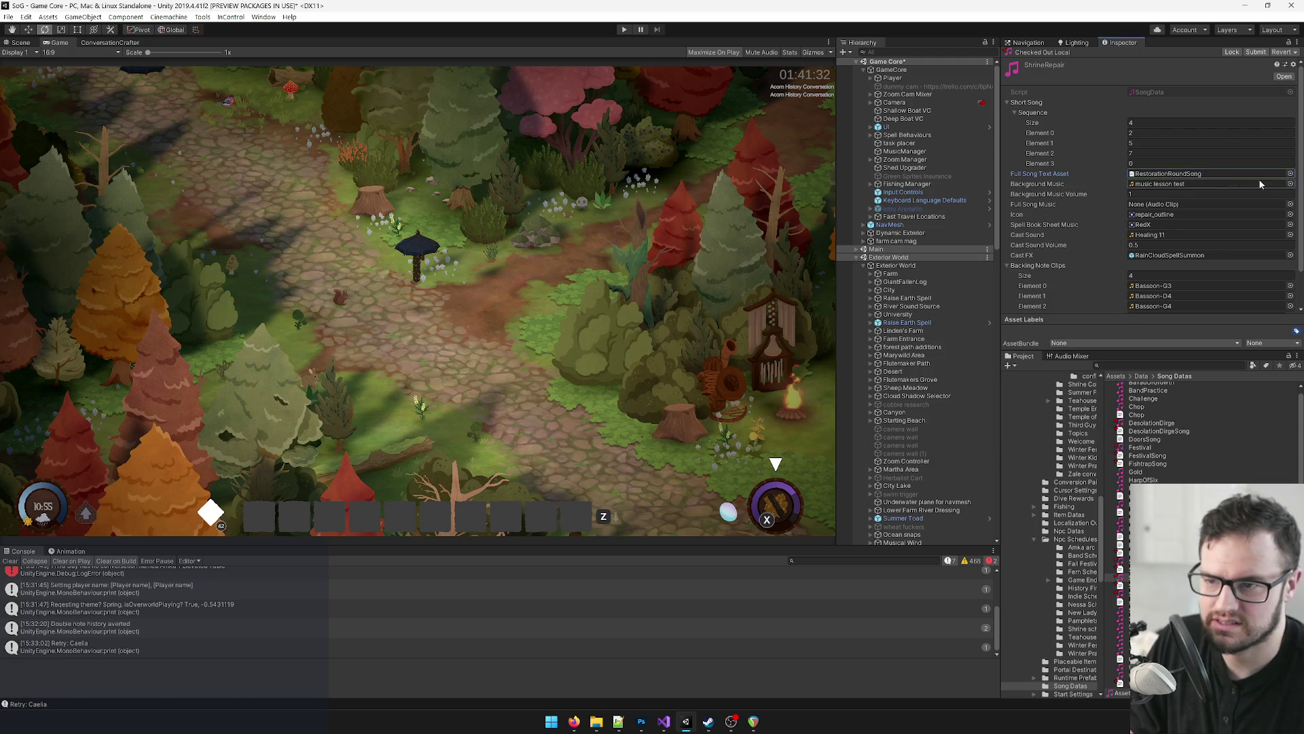
click(1290, 185)
text(resto)
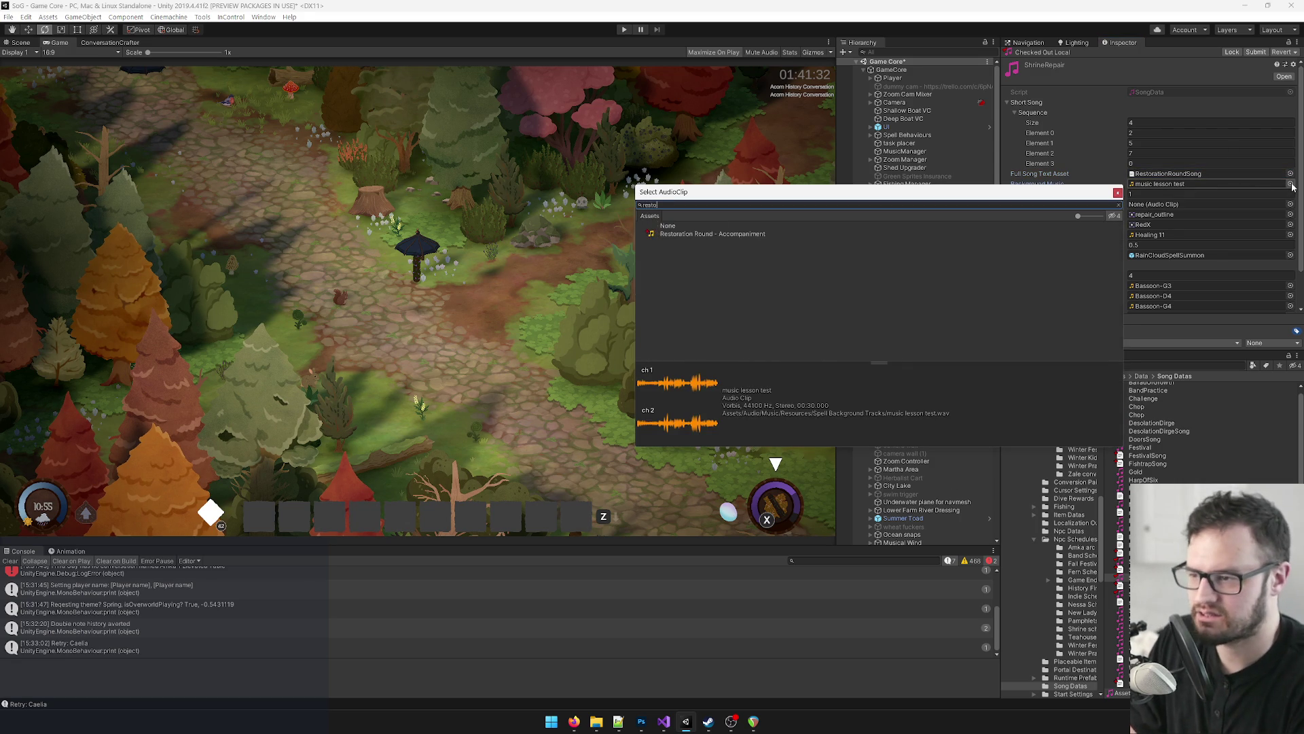
double_click(732, 235)
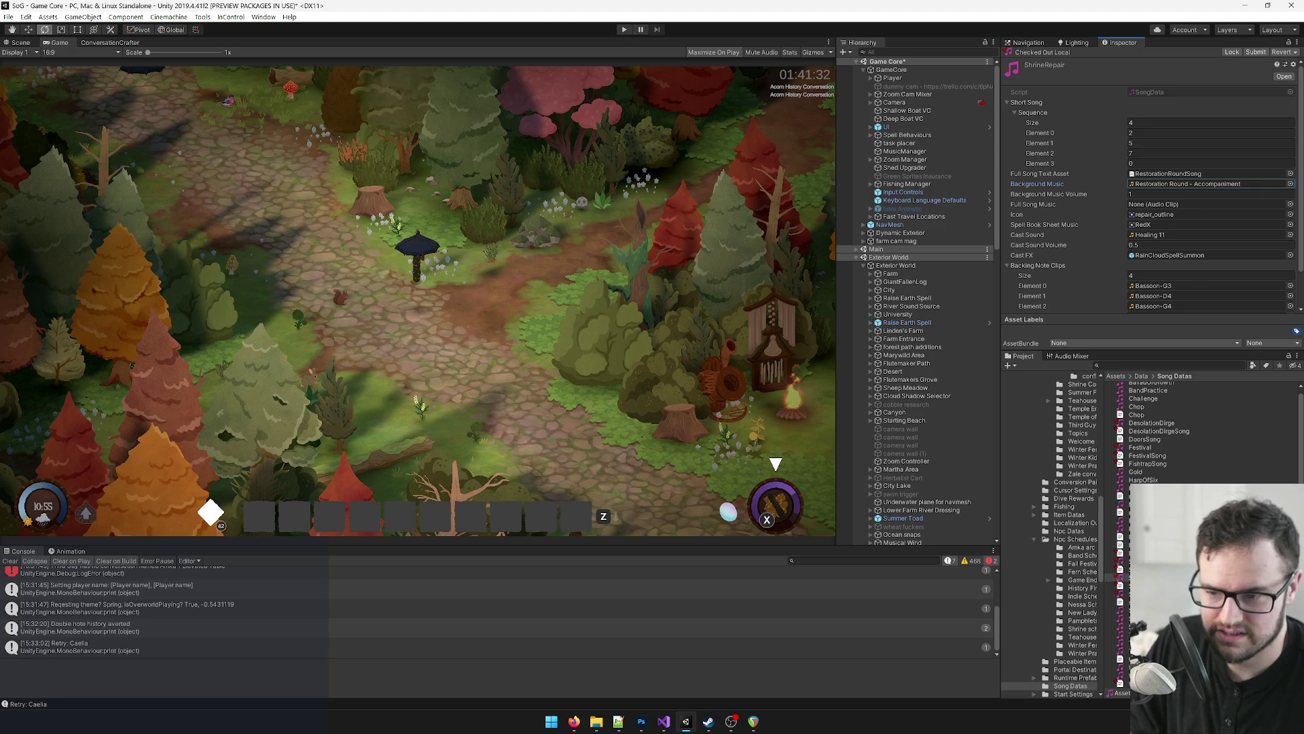
Step: Set SnowSculpture's full song text to SnowpileSong and its background music to Snowpile Jingle - Accompaniment
click(1147, 576)
click(1290, 174)
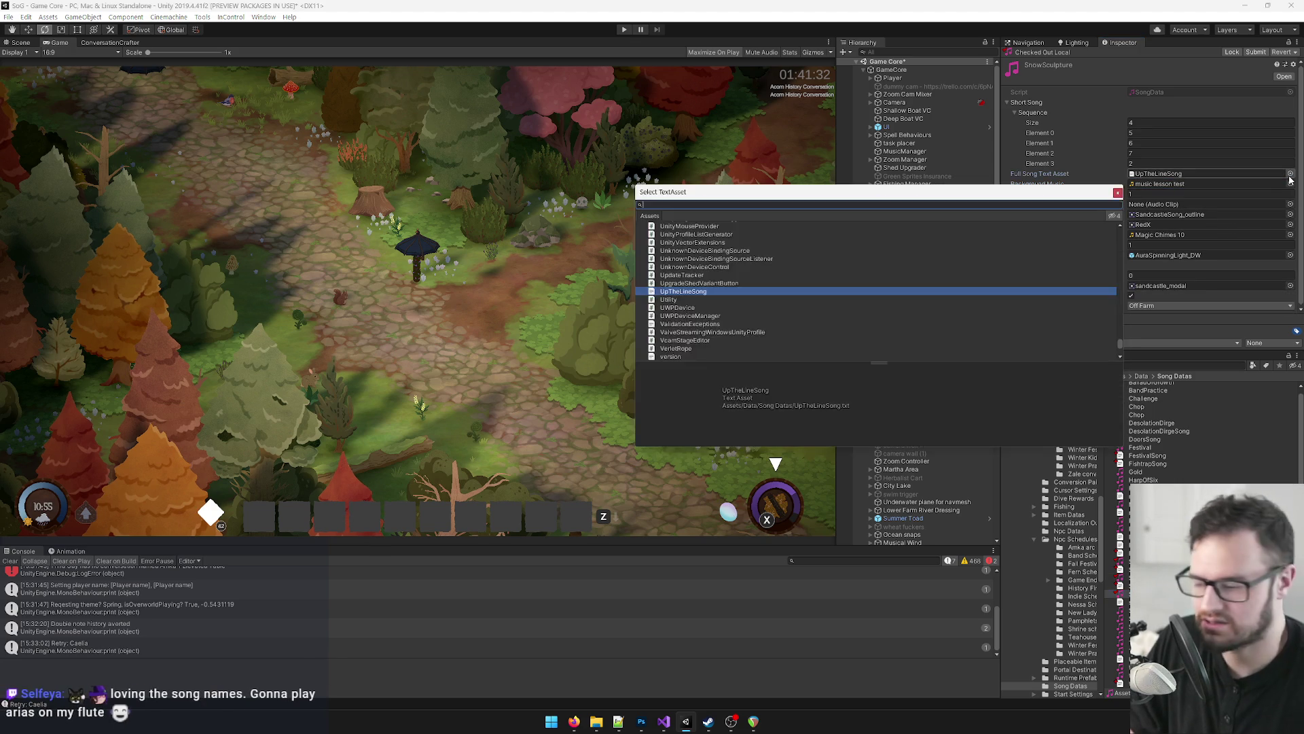
text(snowpile)
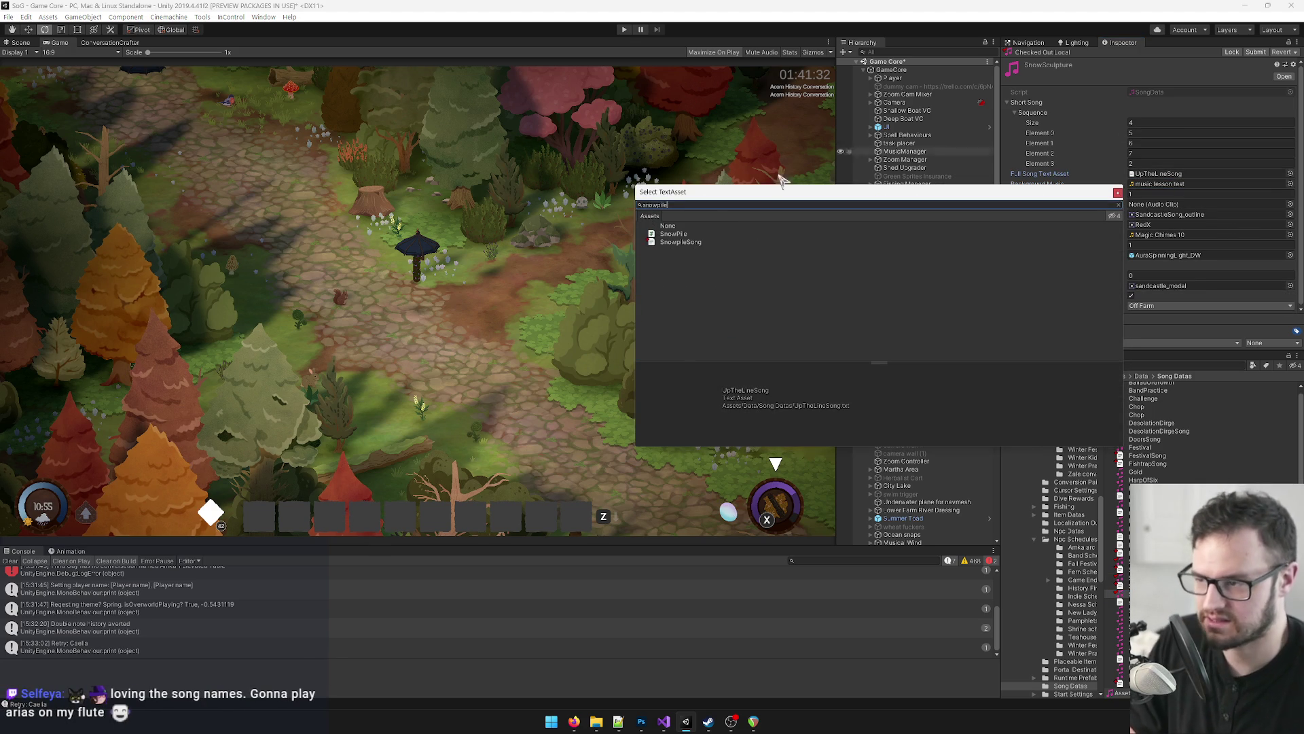
double_click(676, 243)
click(1290, 184)
text(snow)
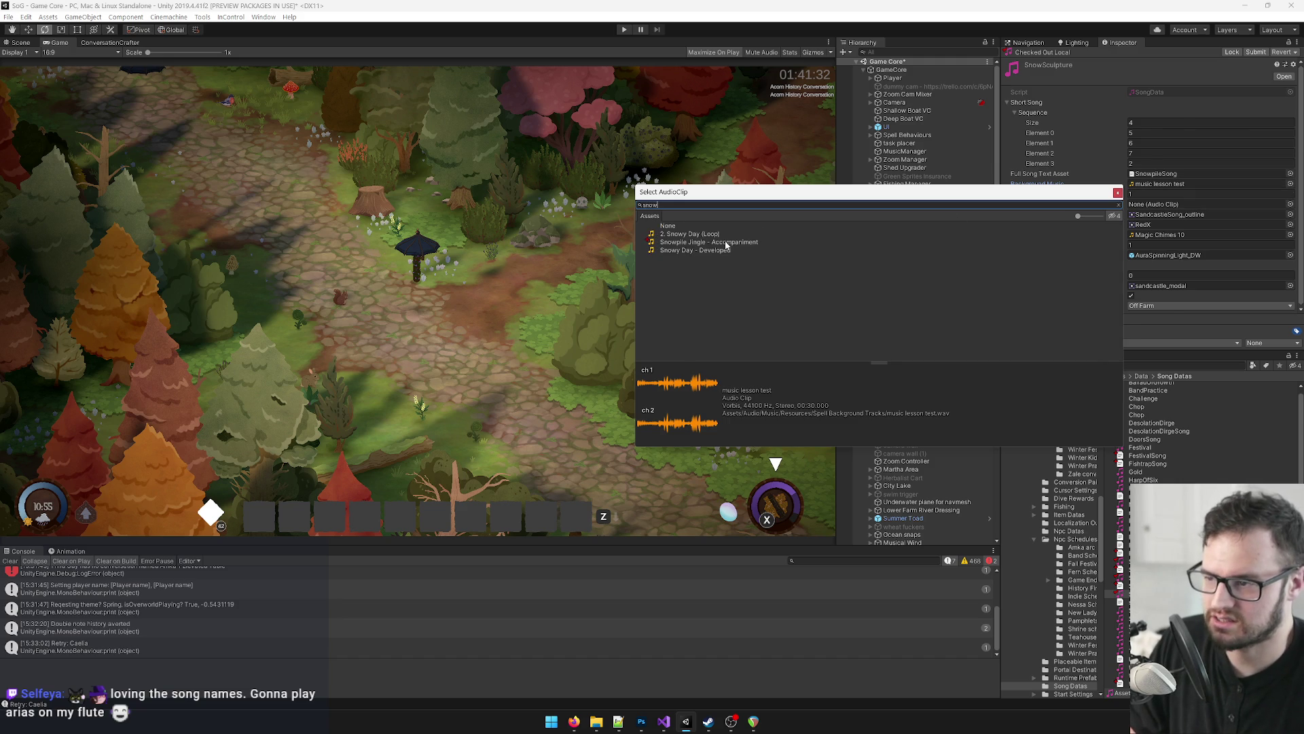
double_click(726, 243)
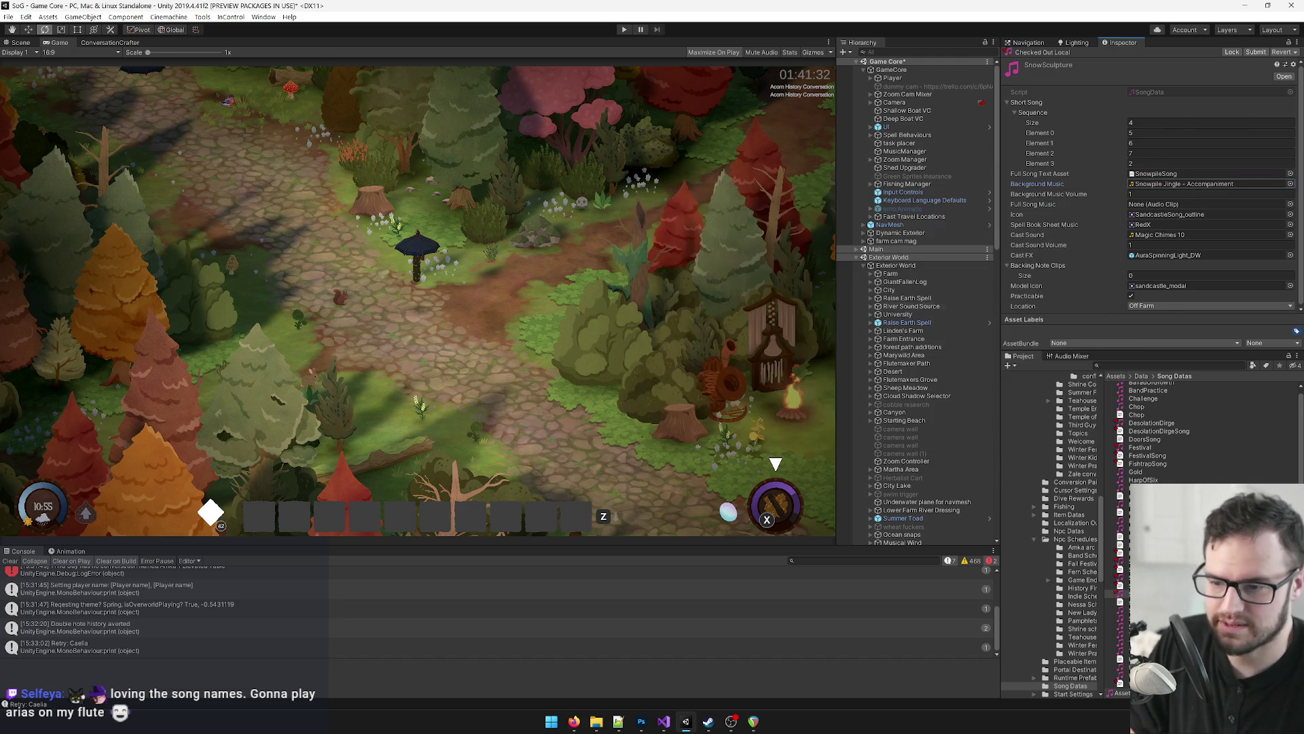
Step: Give the Whirlwind song data the WhirlwindAriaSong text and Whirlwind Aria - Accompaniment background music
click(1121, 675)
click(1280, 52)
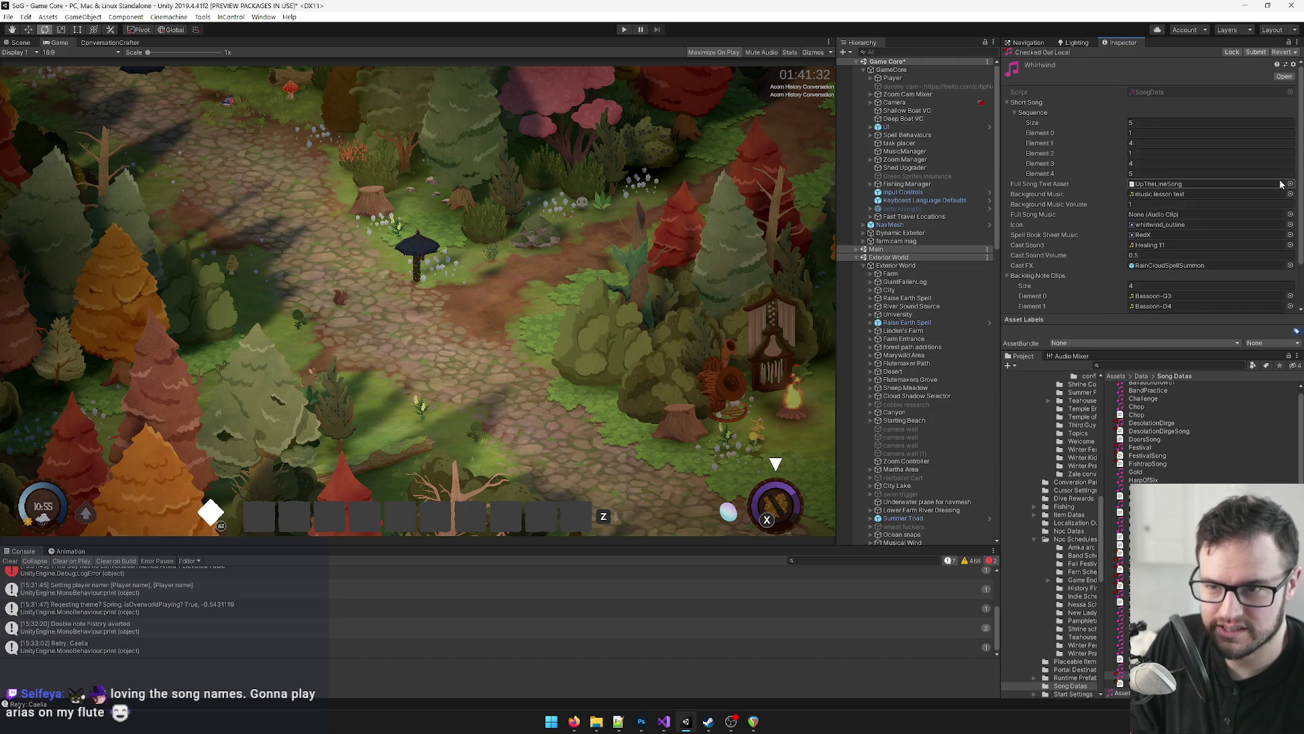
click(1290, 184)
text(whirl)
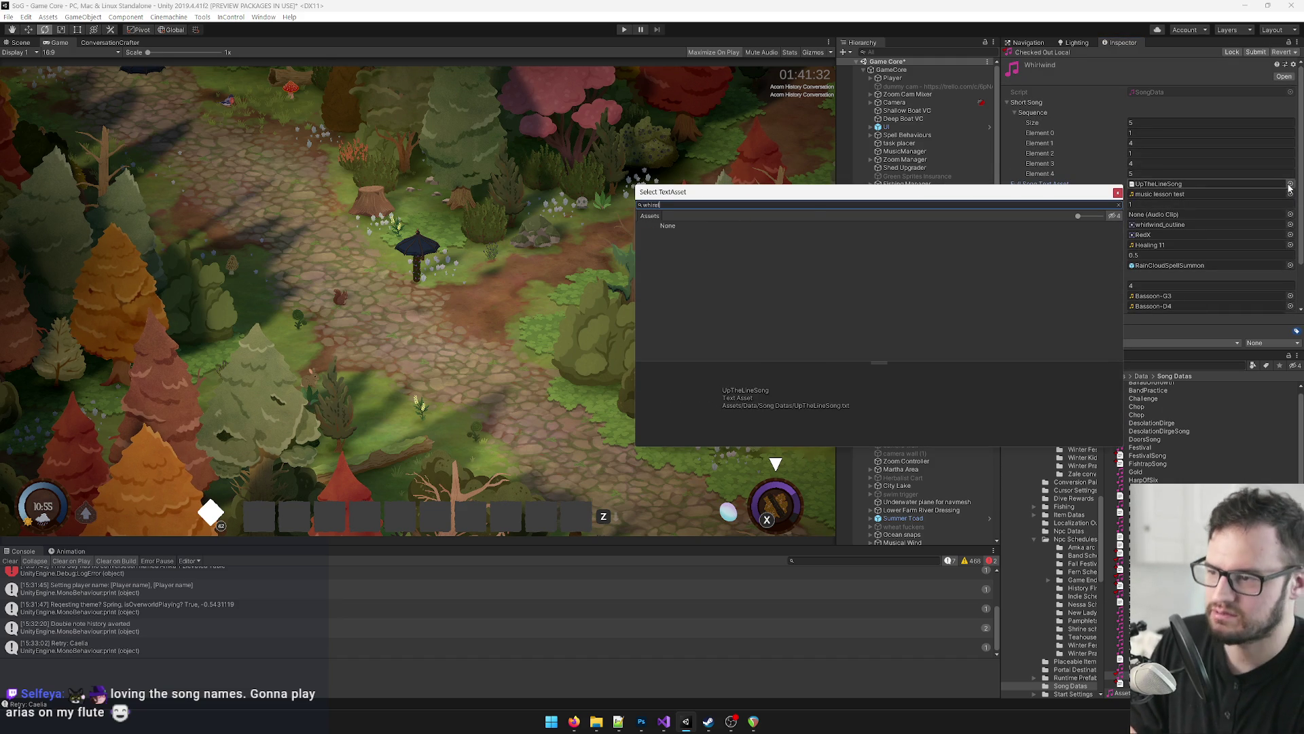
key(Down)
key(Down)
key(Down)
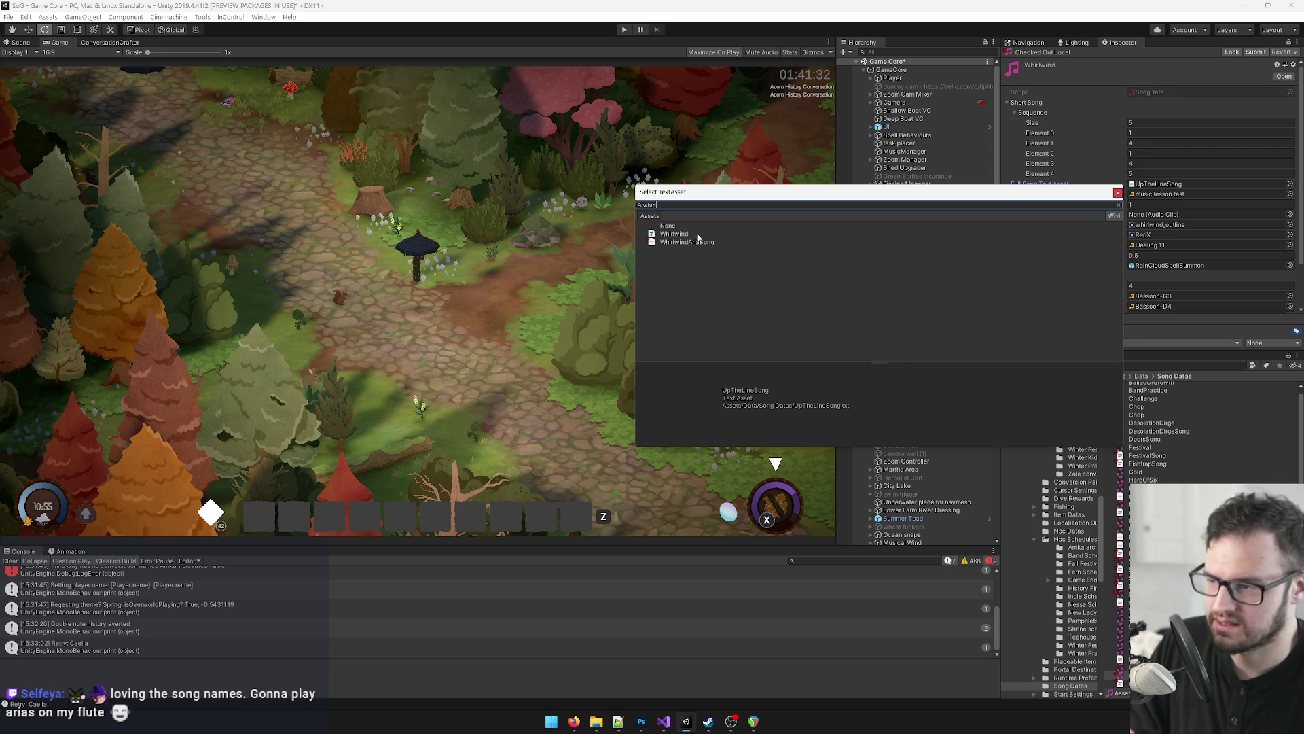
key(Return)
click(1290, 195)
text(whirl)
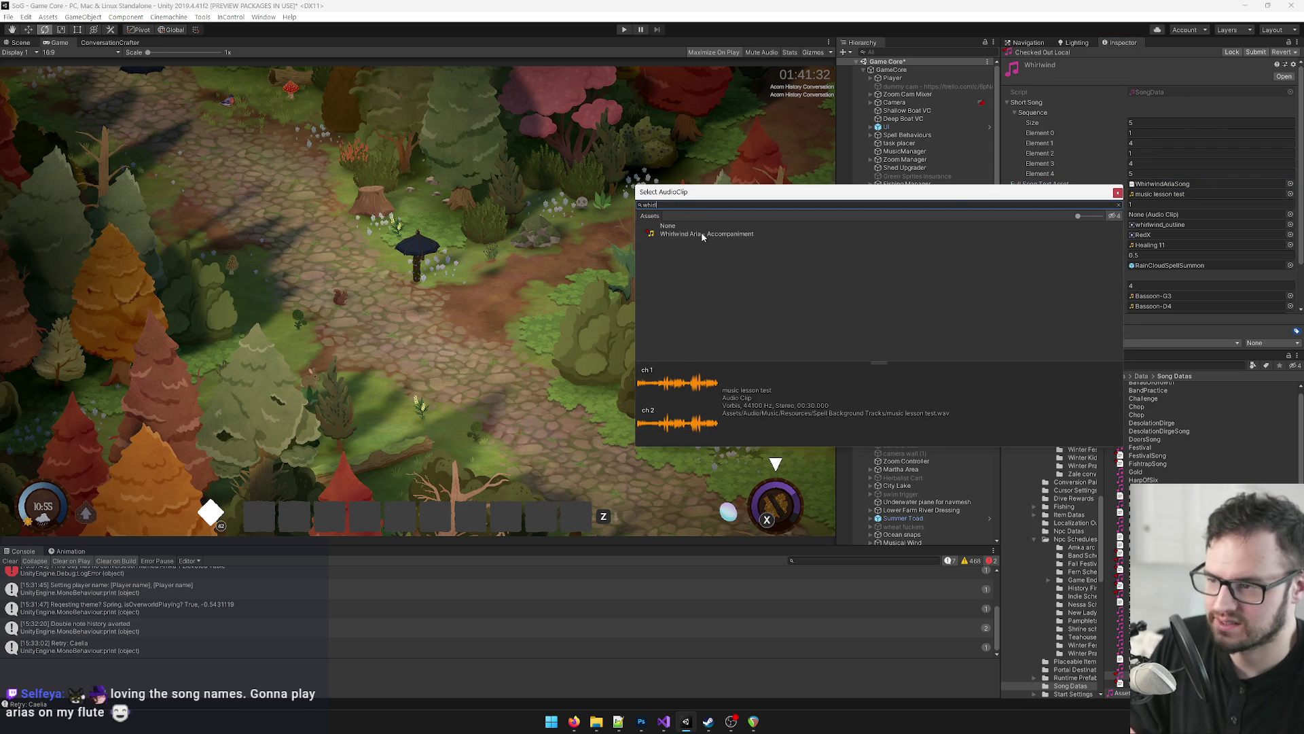
double_click(703, 234)
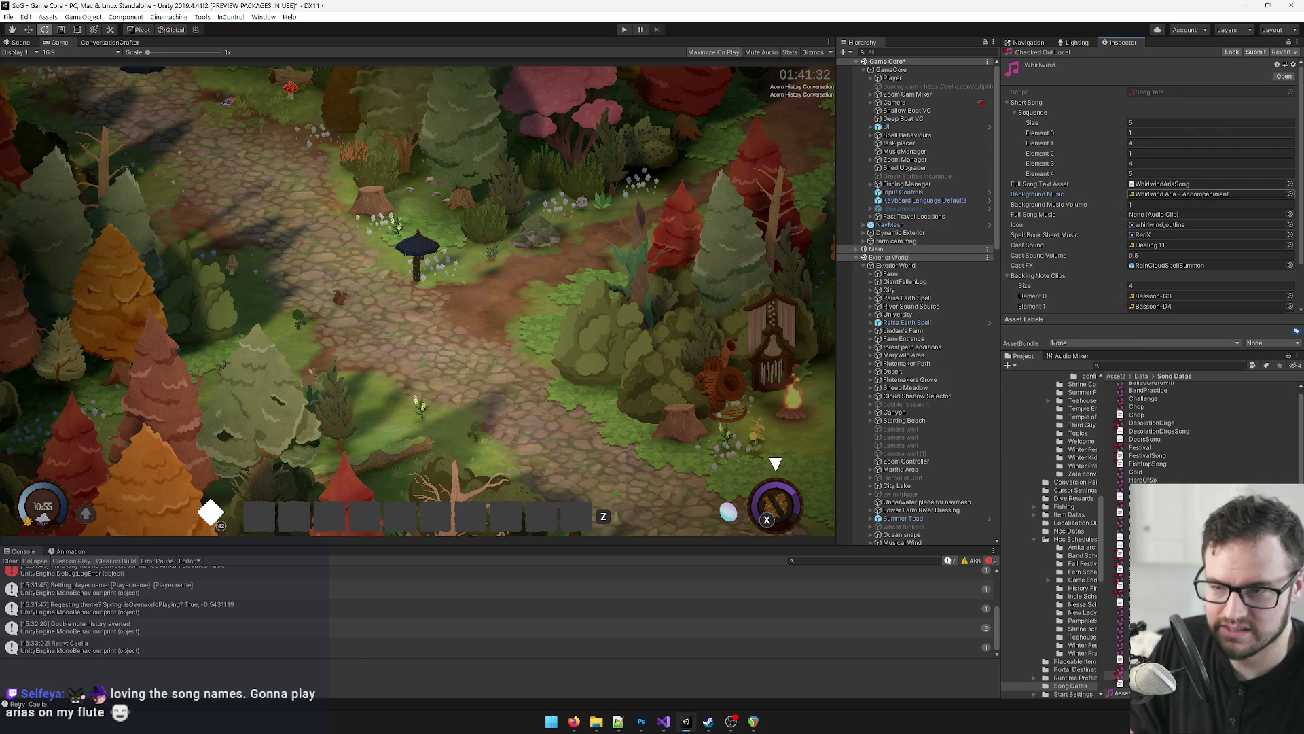
Step: Compare the DesolationDirge, Sandcastle and ShrineRepair song data settings
click(1158, 427)
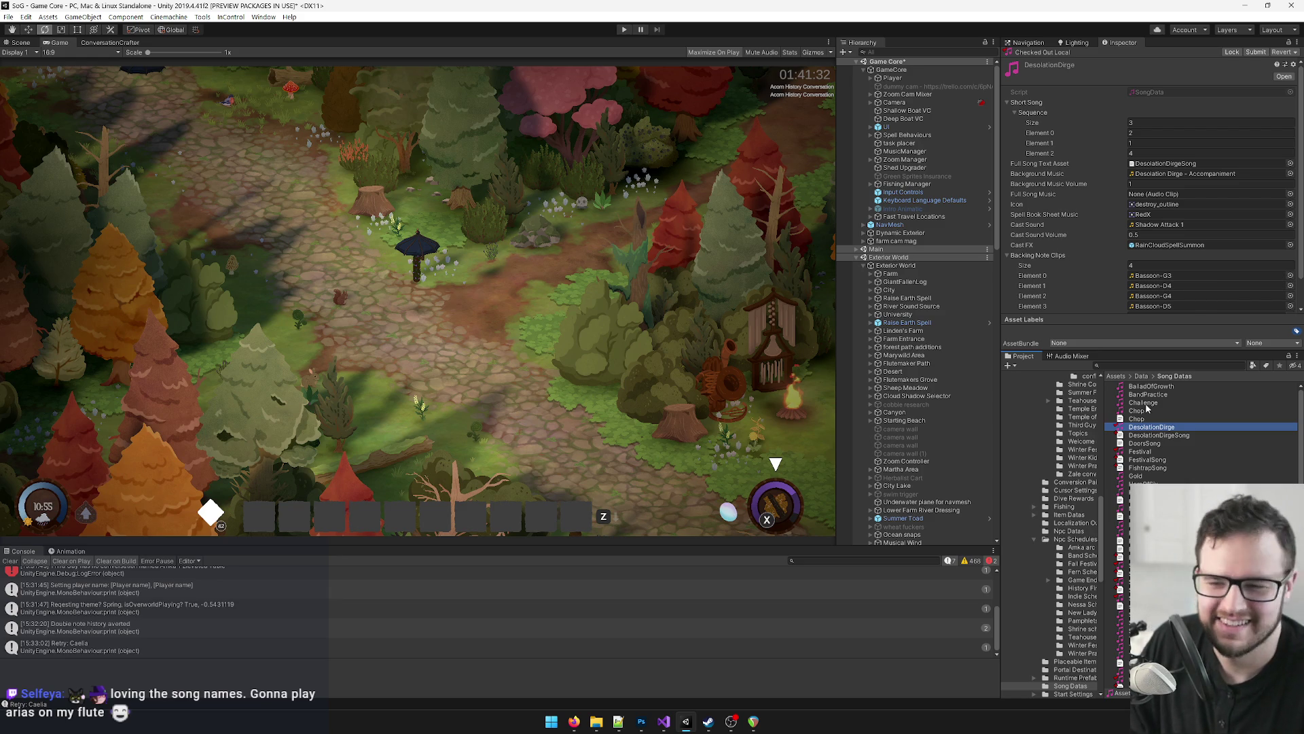
scroll(1169, 442, down, 1)
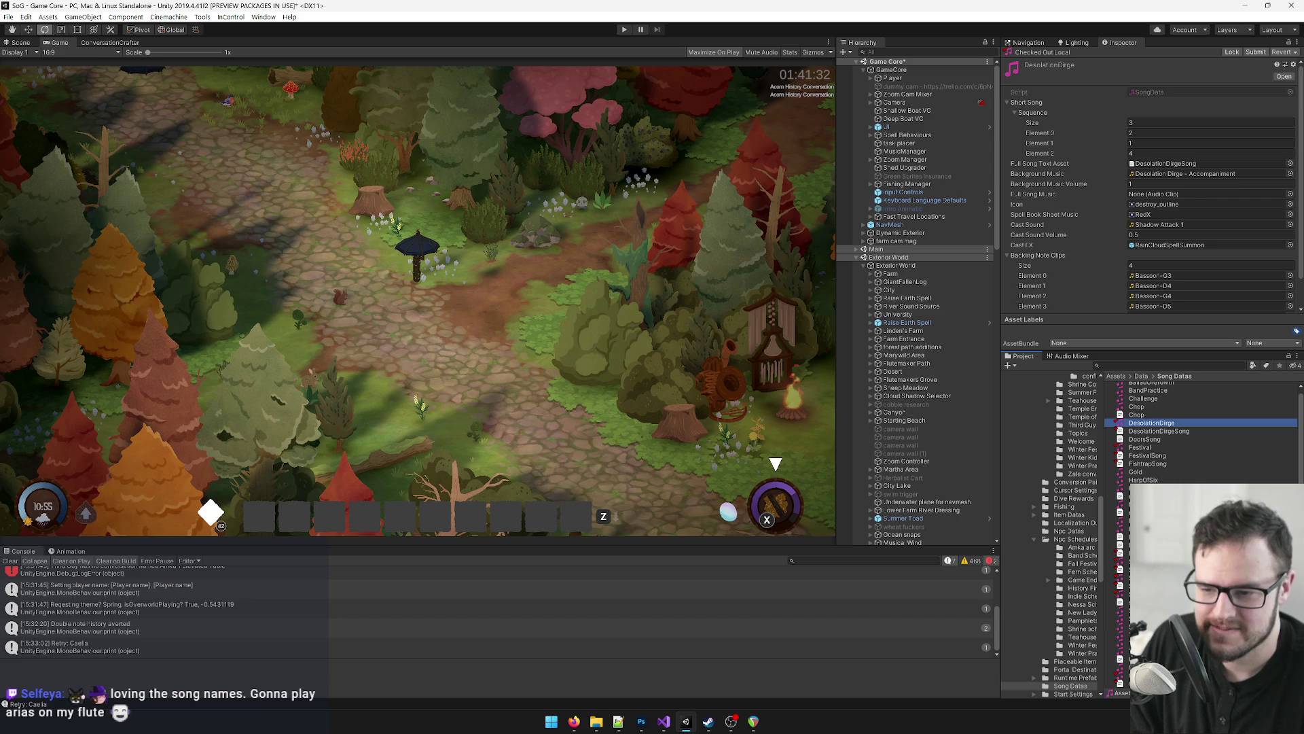
click(1148, 561)
click(1148, 578)
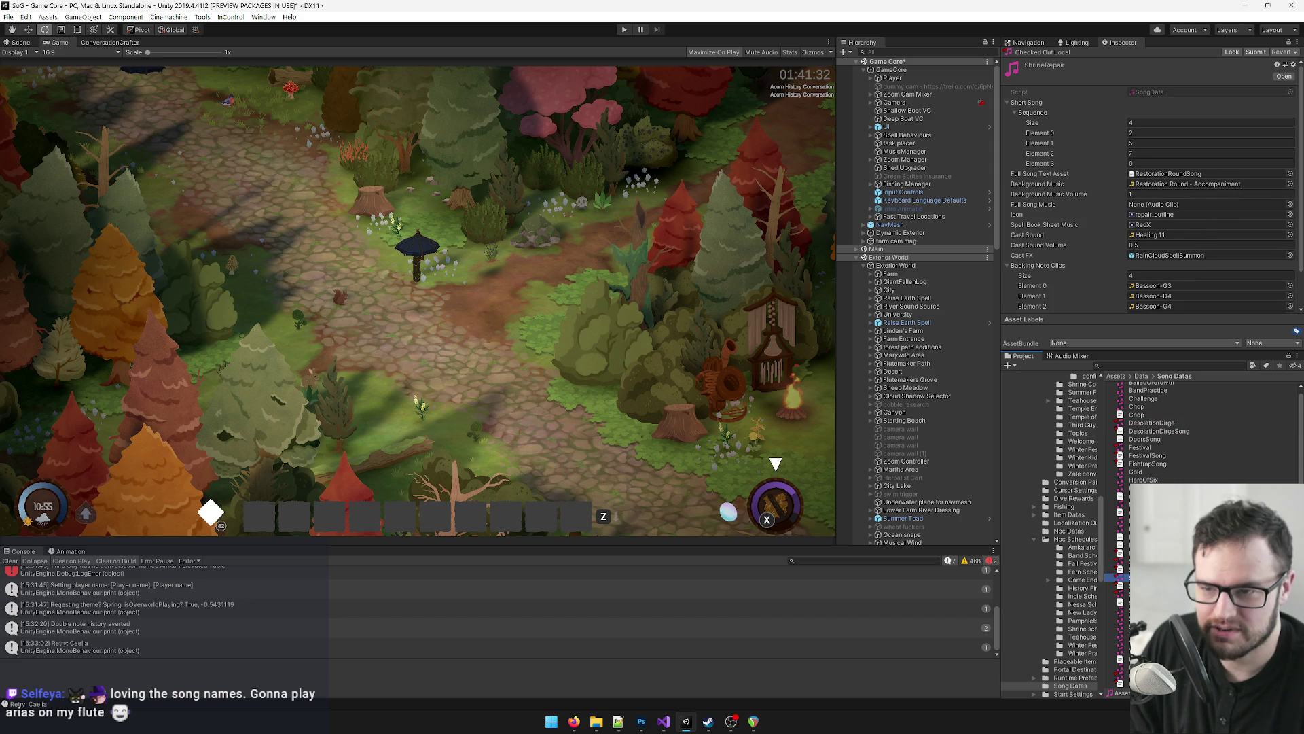
click(755, 722)
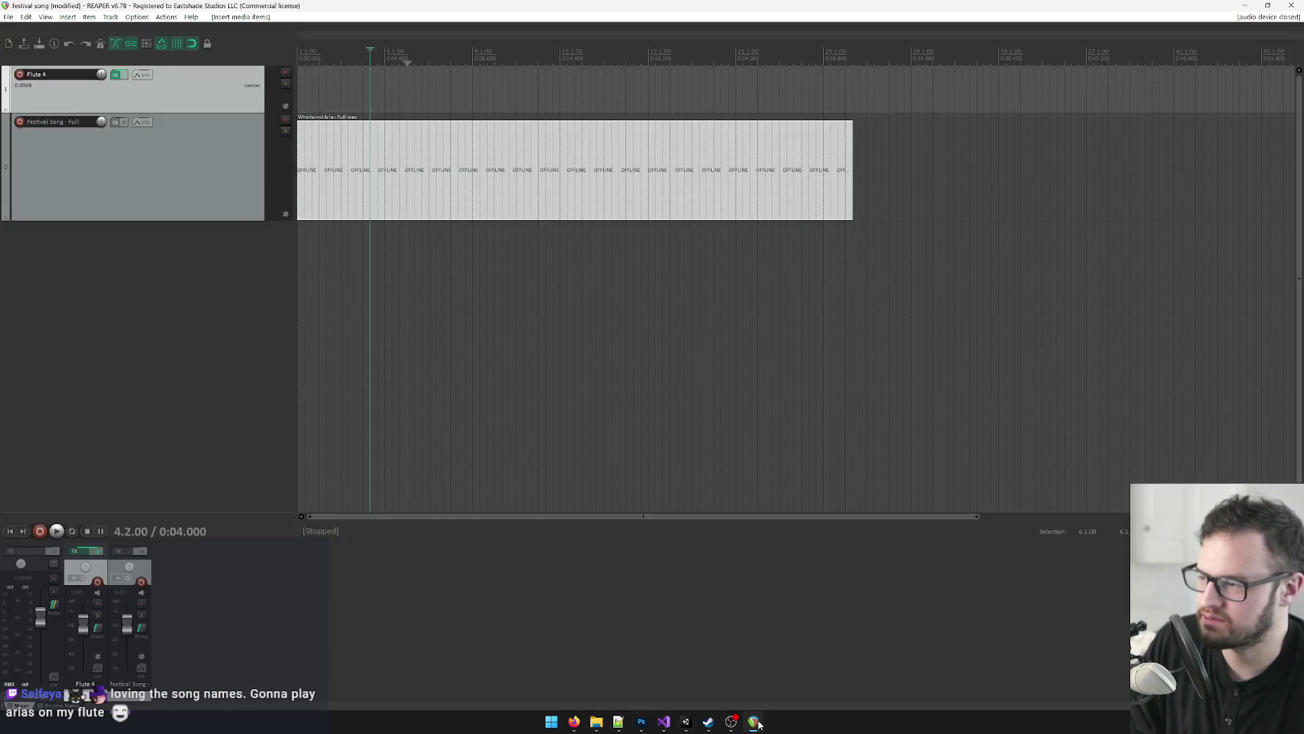
Step: Play the Whirlwind Aria full track in REAPER, then bring up the File Explorer windows
key(space)
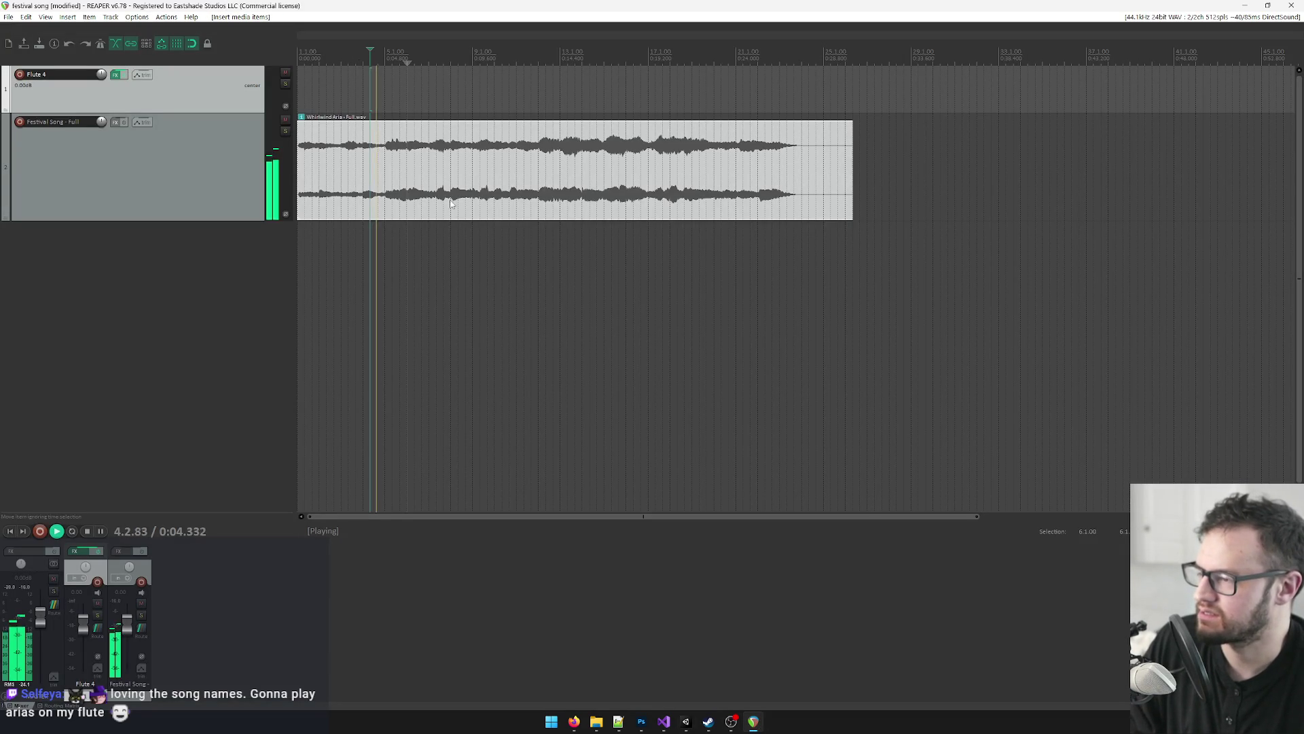
scroll(454, 247, up, 2)
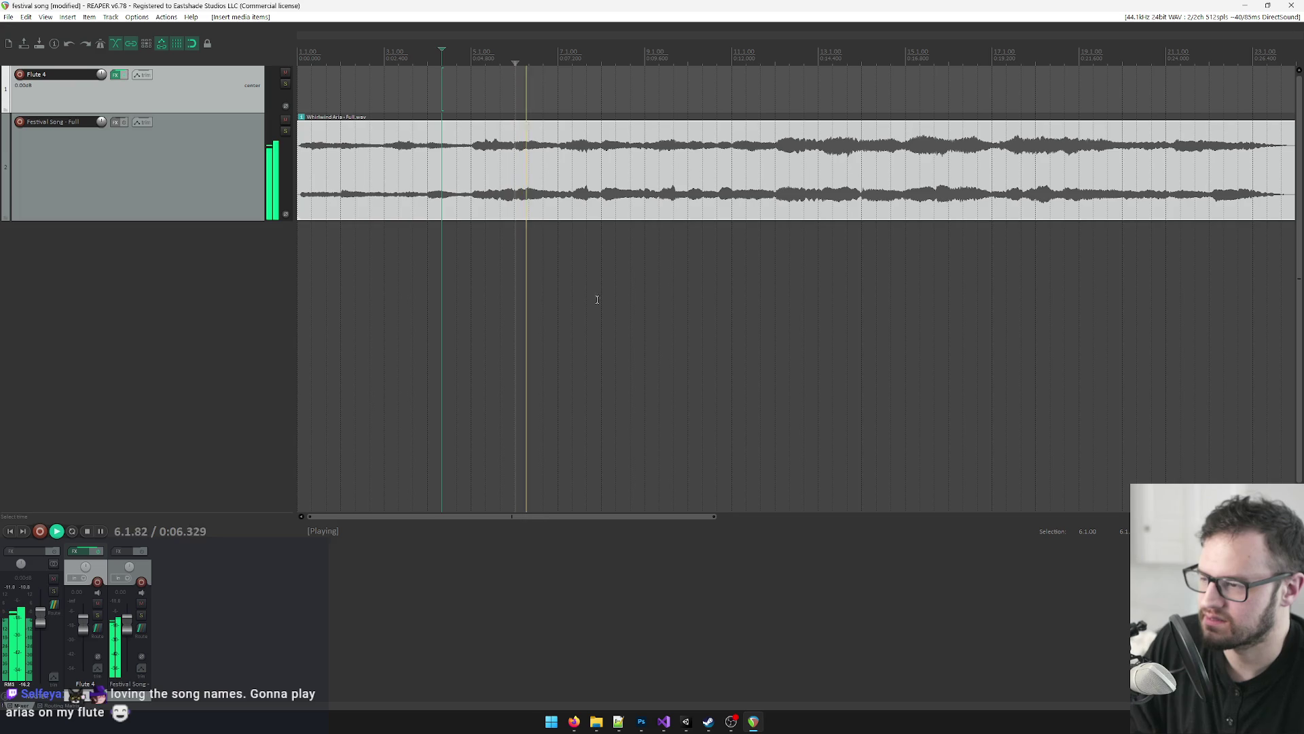
click(596, 721)
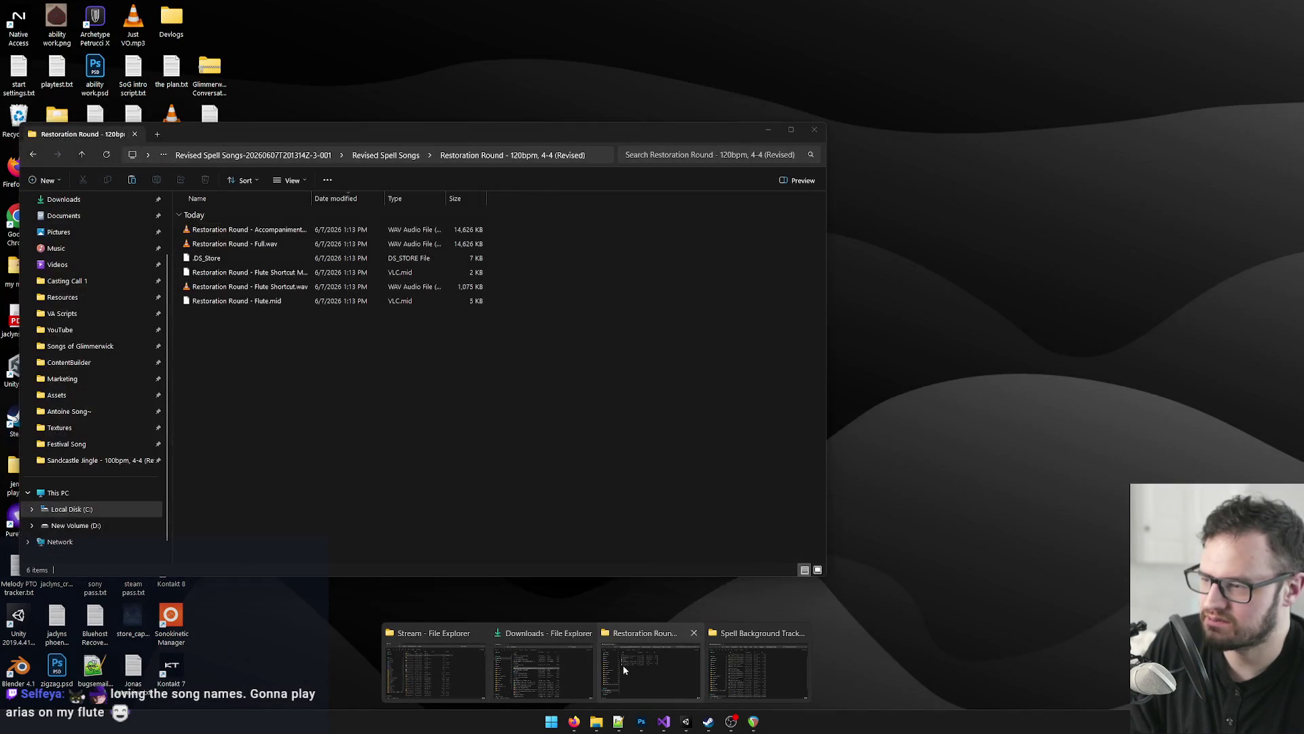
Step: Preview the Restoration Round full mix in the media player, then close it
click(622, 665)
double_click(249, 244)
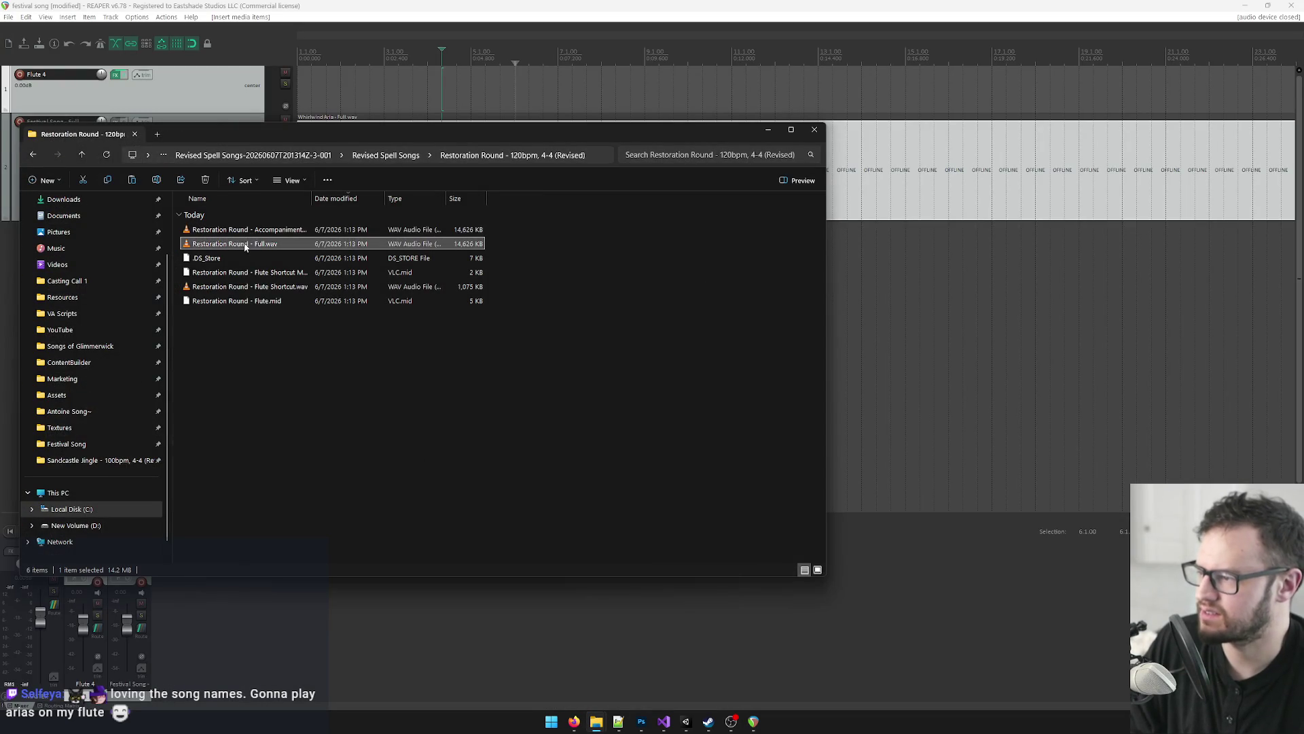
click(296, 194)
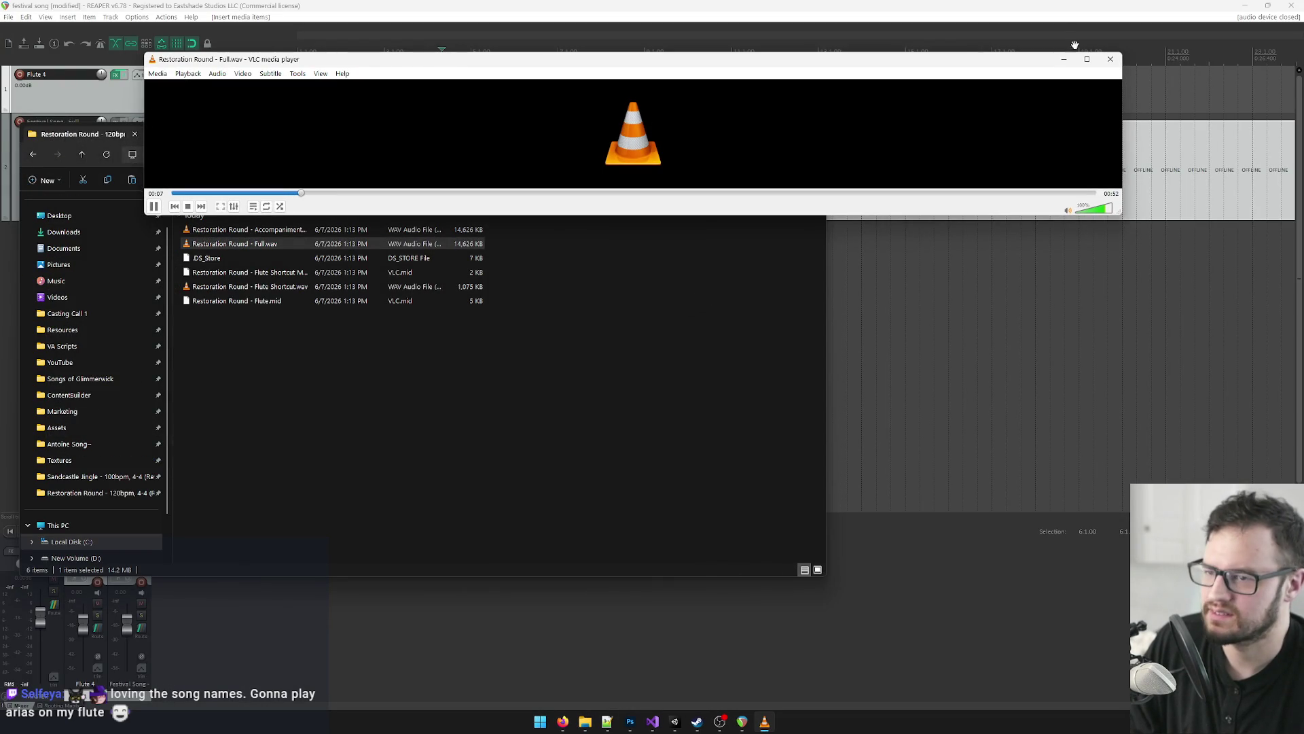
click(1110, 59)
Step: Open the Whirlwind Aria - 150bpm, 3-4 (Revised) folder and move it below REAPER's tracks
key(alt+Up)
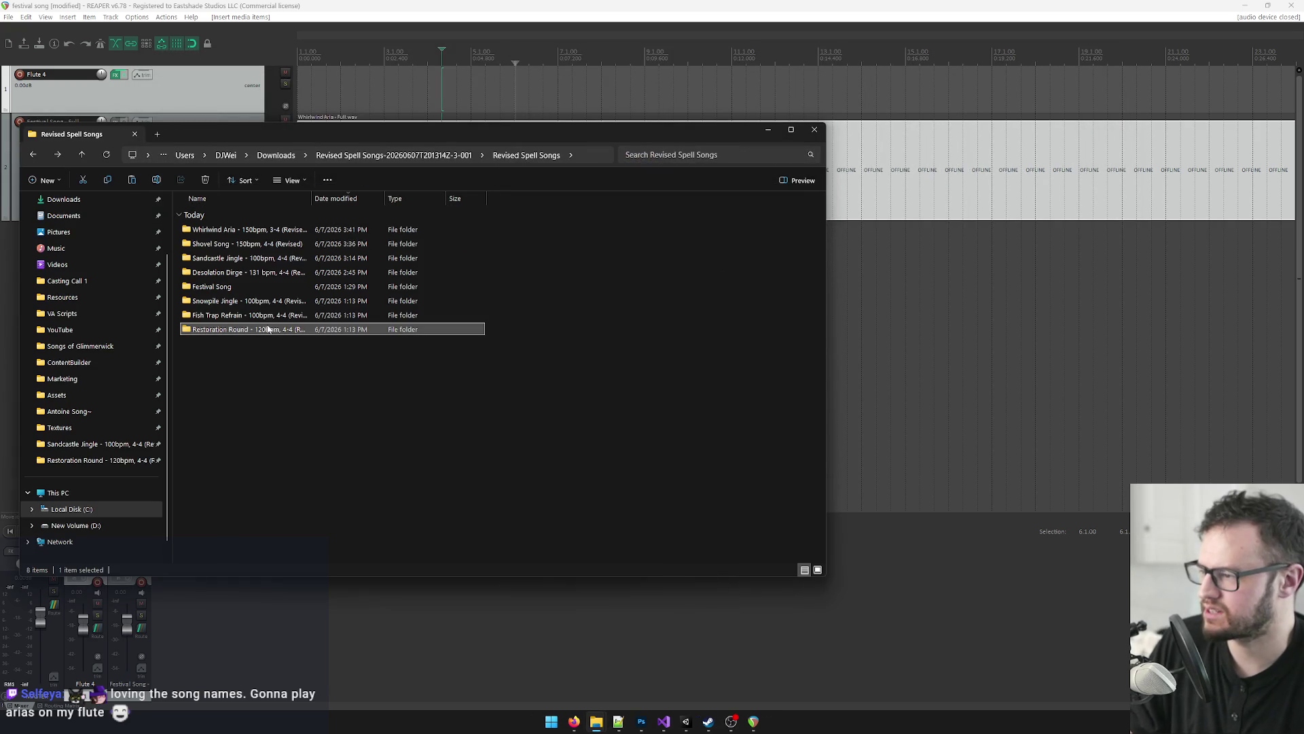
double_click(238, 233)
mouse_move(271, 133)
mouse_down()
mouse_move(469, 219)
mouse_move(516, 279)
mouse_up()
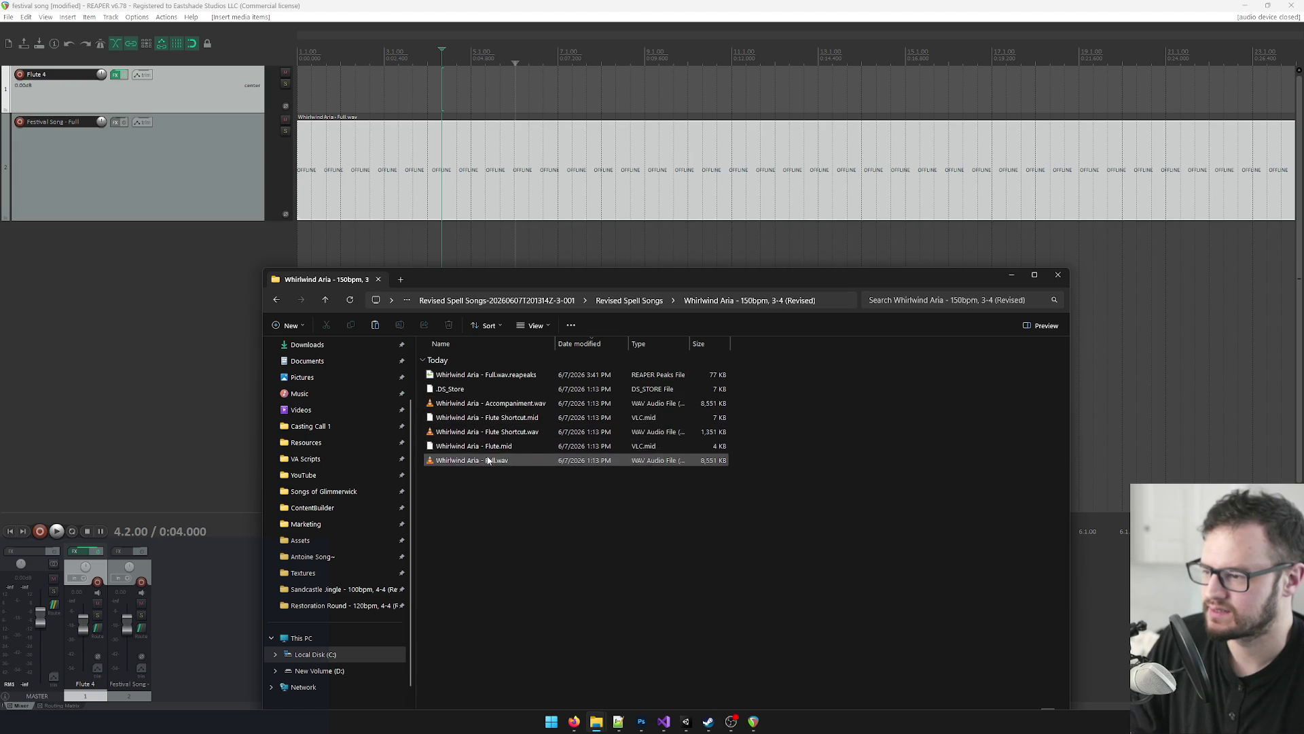
Step: Add Whirlwind Aria - Flute.mid to the Flute 4 track and play it from the start with the full mix
mouse_move(505, 448)
mouse_down()
mouse_move(407, 88)
mouse_move(234, 88)
mouse_up()
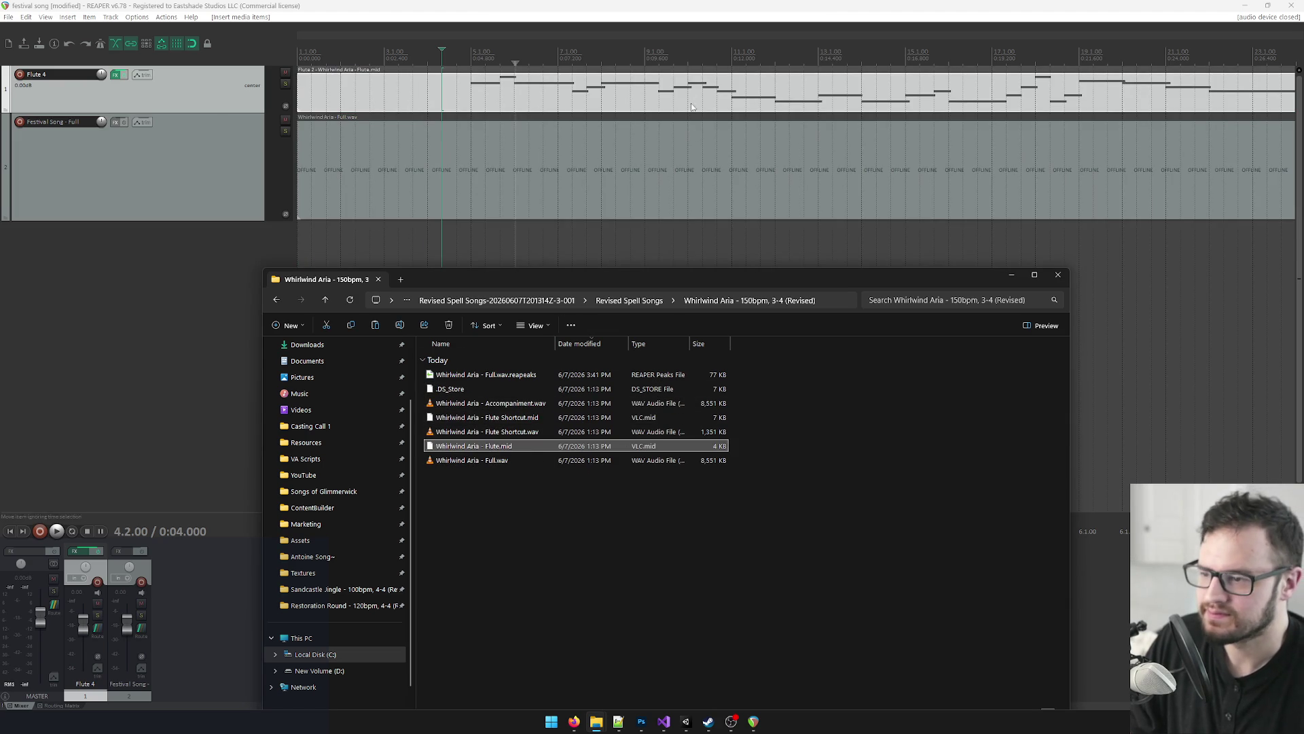
click(699, 136)
scroll(658, 218, down, 3)
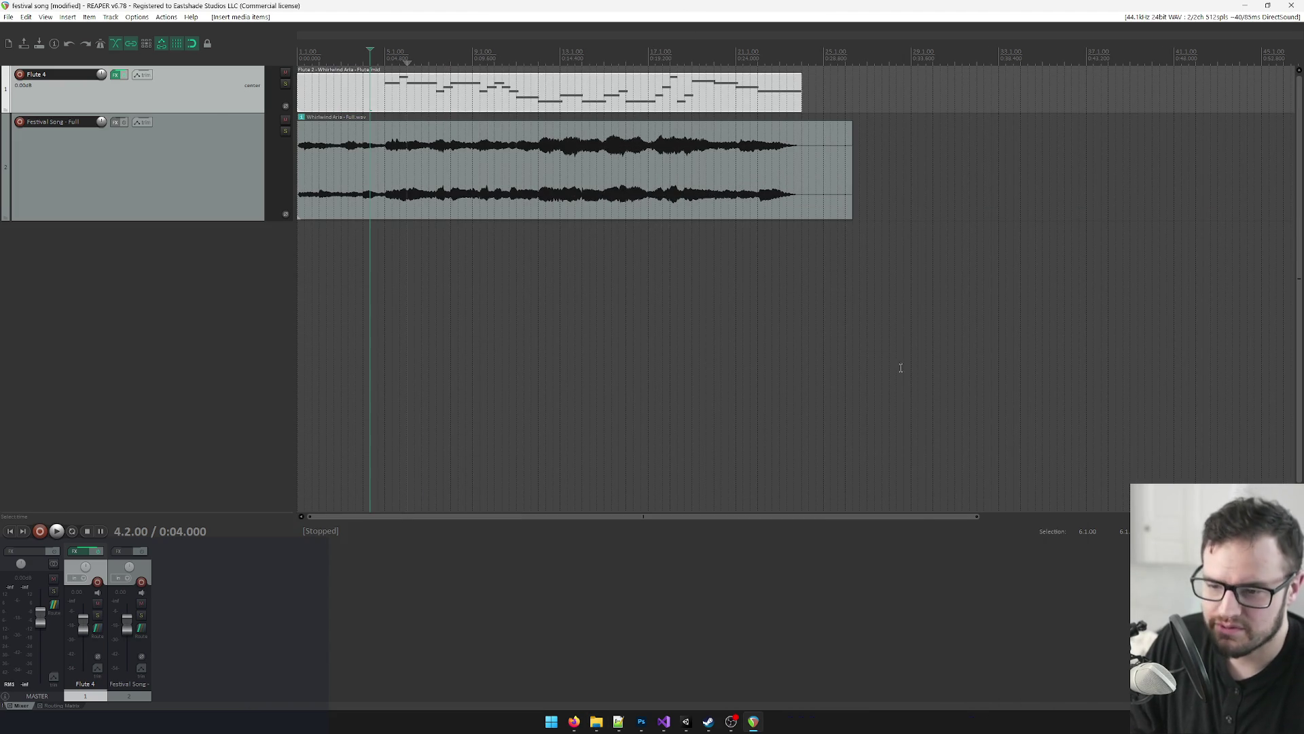
click(304, 58)
key(space)
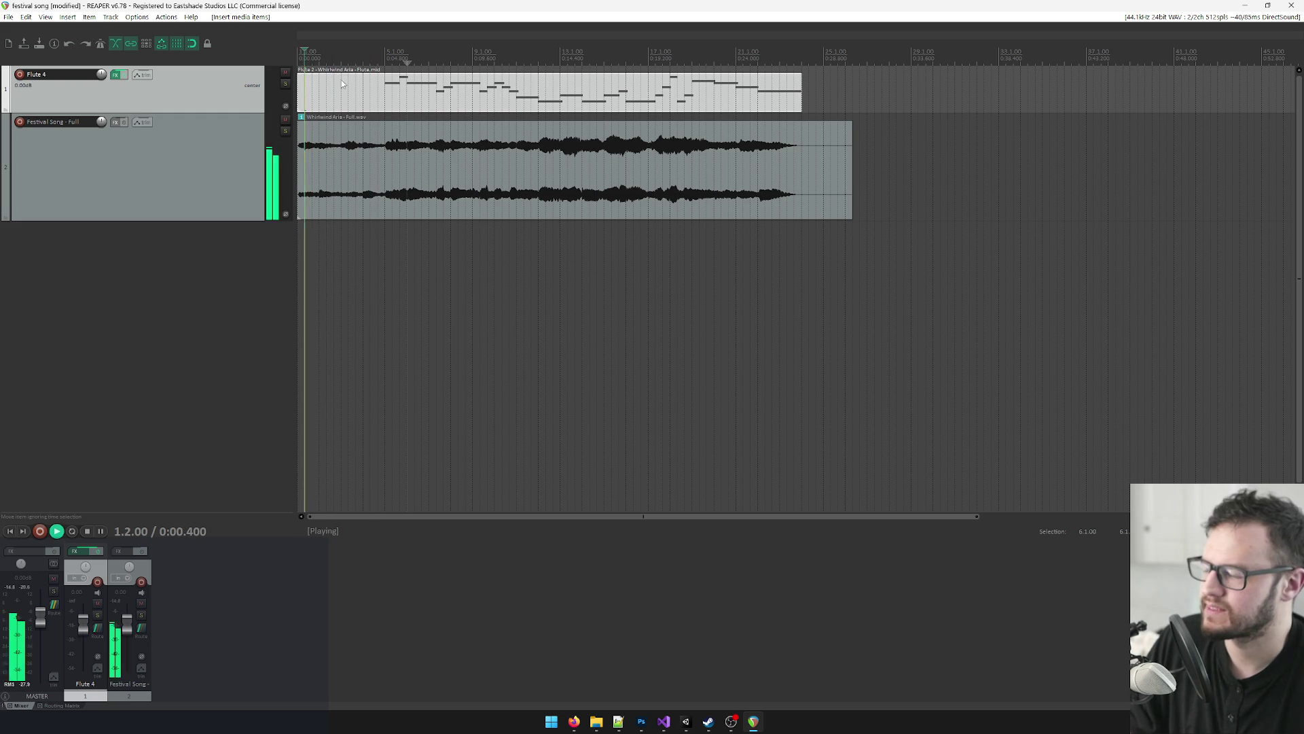
scroll(434, 125, up, 2)
scroll(611, 161, up, 2)
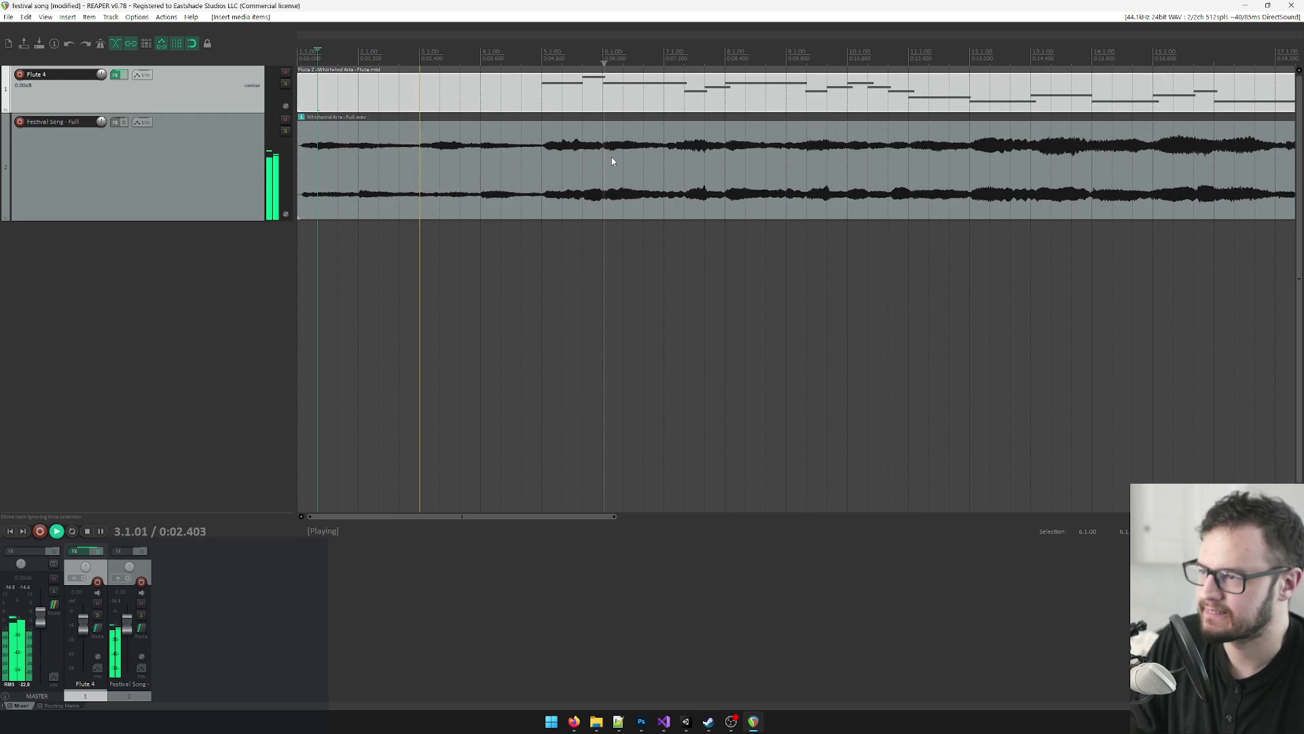
scroll(614, 153, up, 2)
key(space)
key(space)
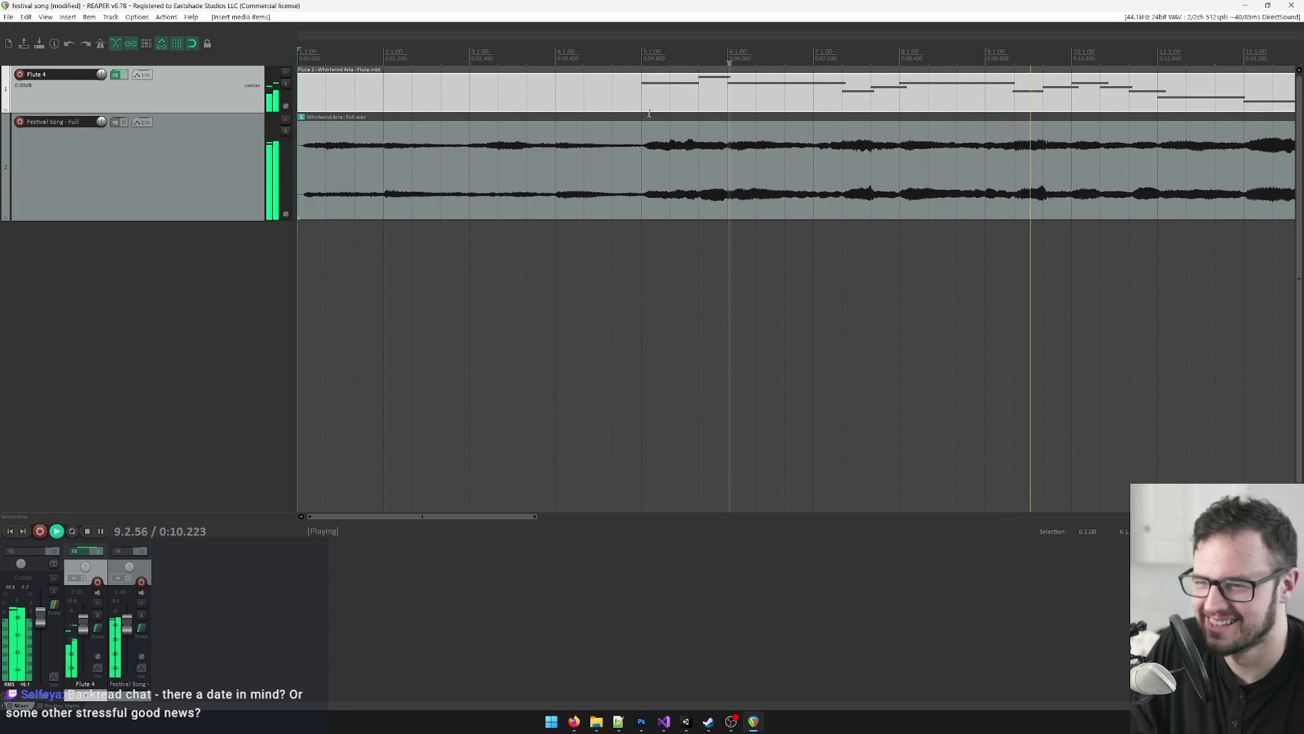
Step: Stop playback and open the flute MIDI item in the MIDI editor
scroll(720, 94, down, 2)
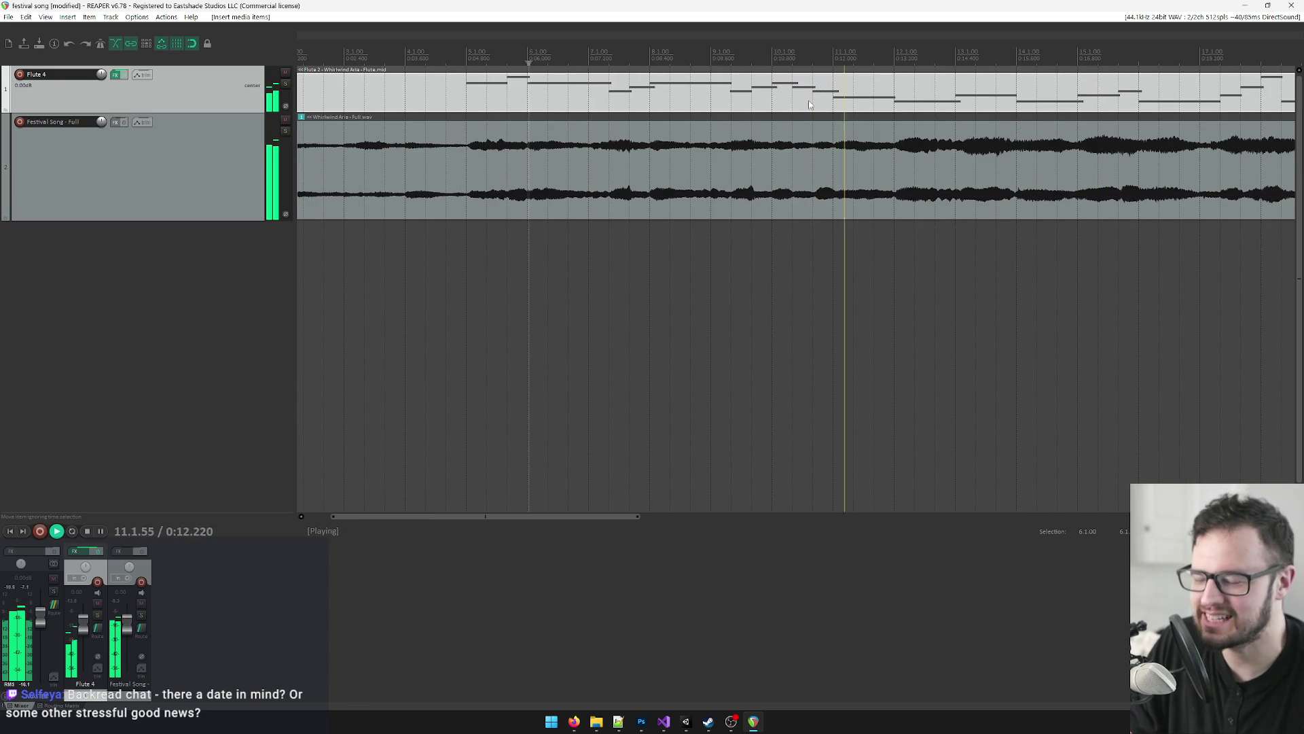
key(space)
click(548, 106)
double_click(549, 105)
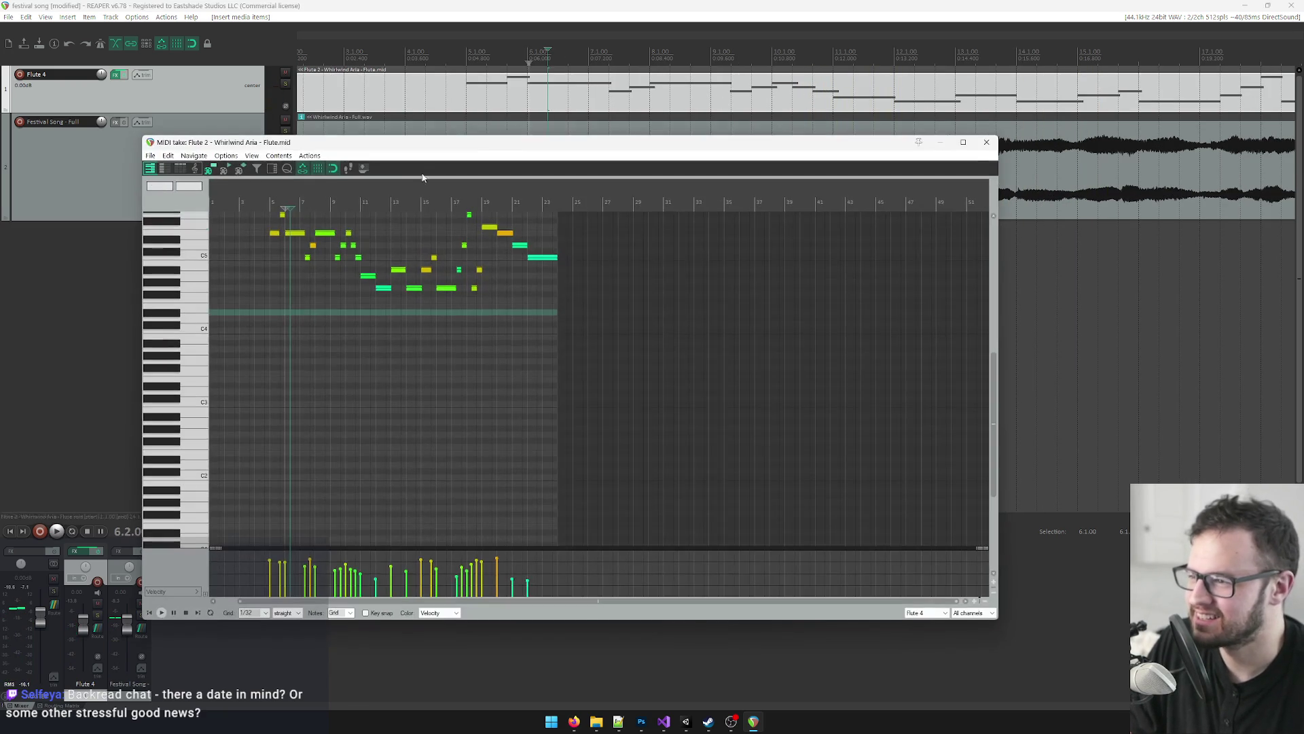
scroll(989, 384, up, 5)
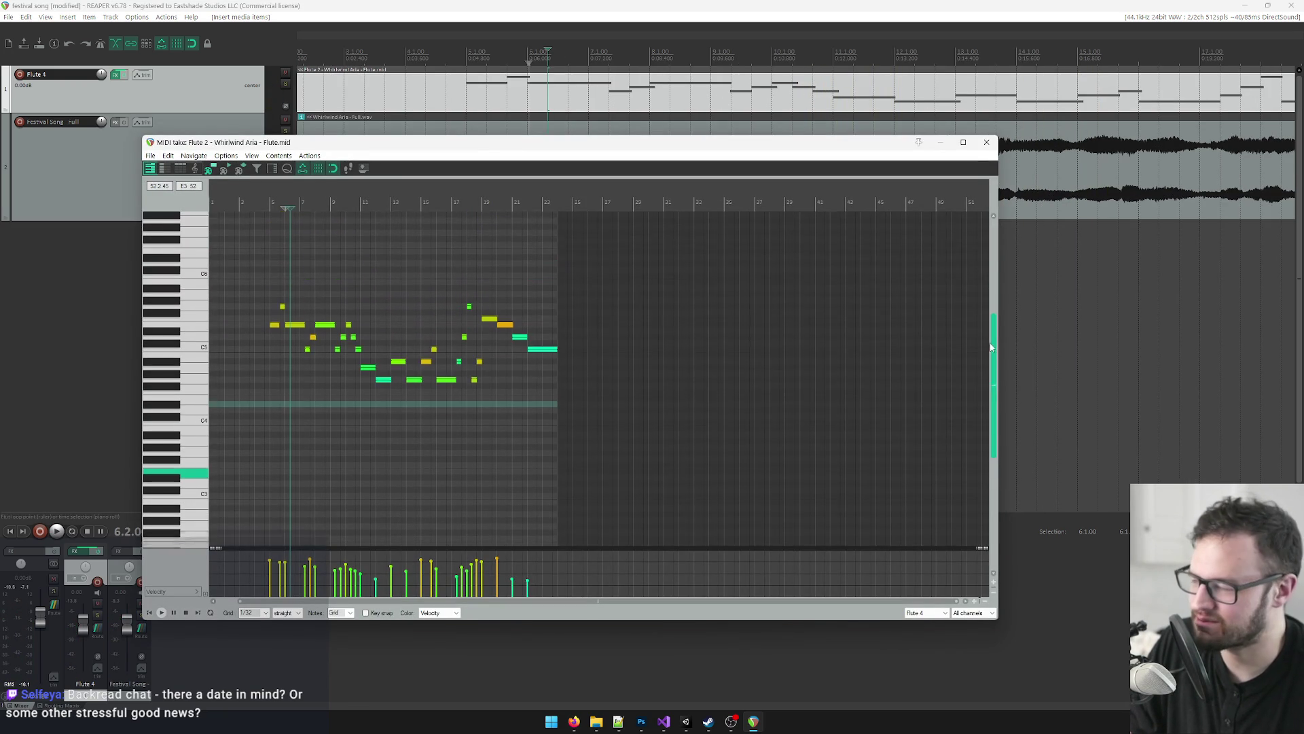
scroll(380, 321, up, 3)
click(346, 197)
key(space)
click(363, 335)
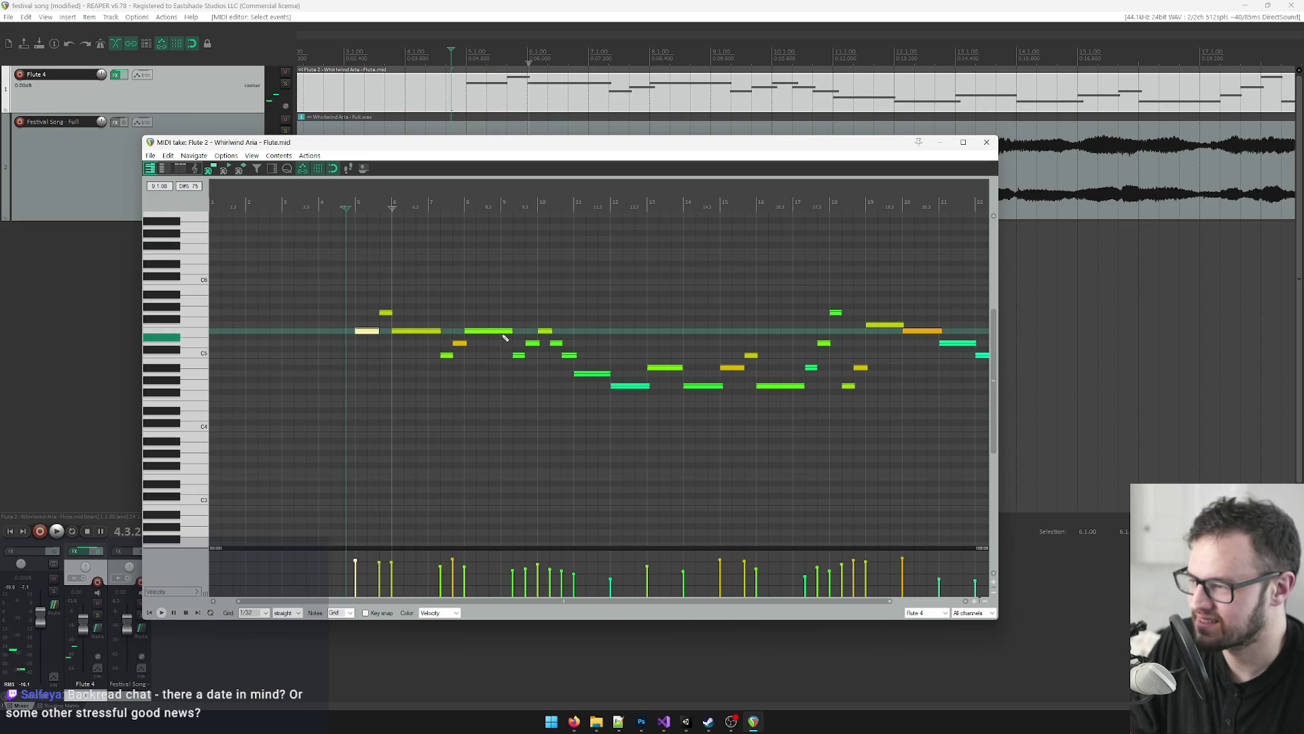
key(ctrl+a)
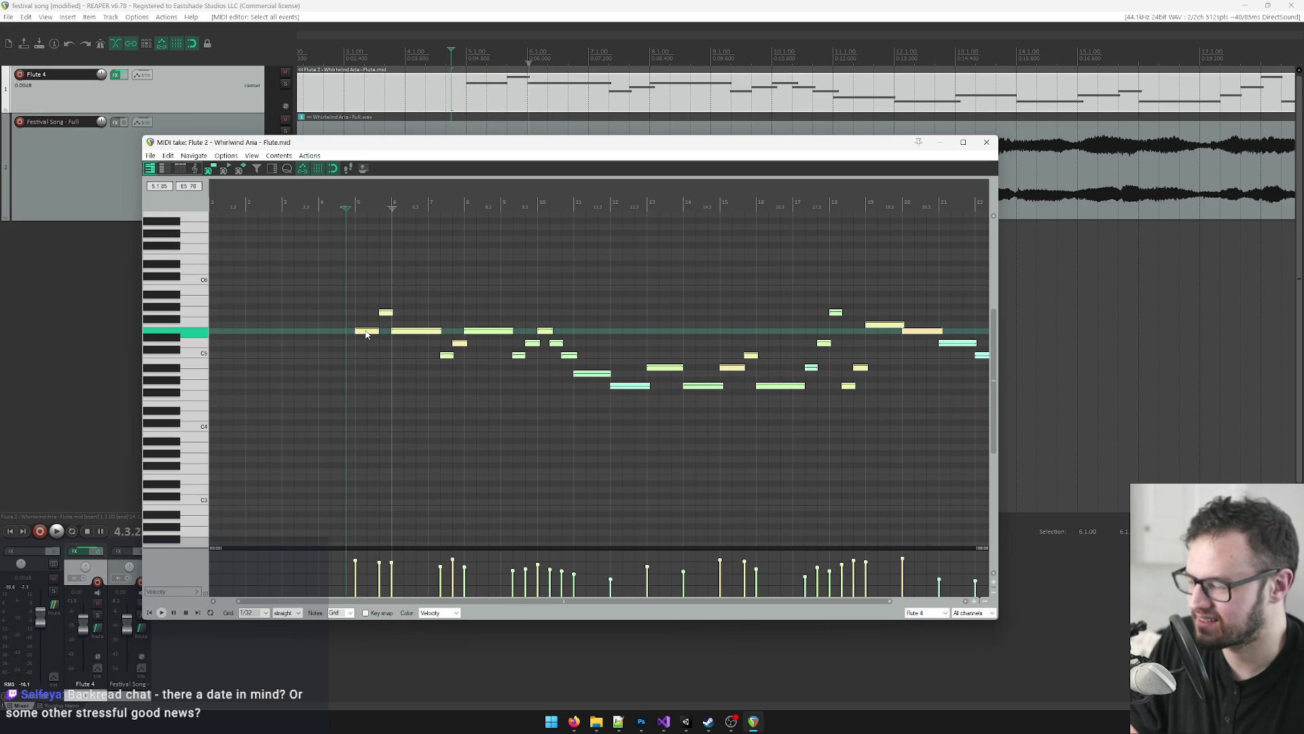
drag(365, 332, 367, 339)
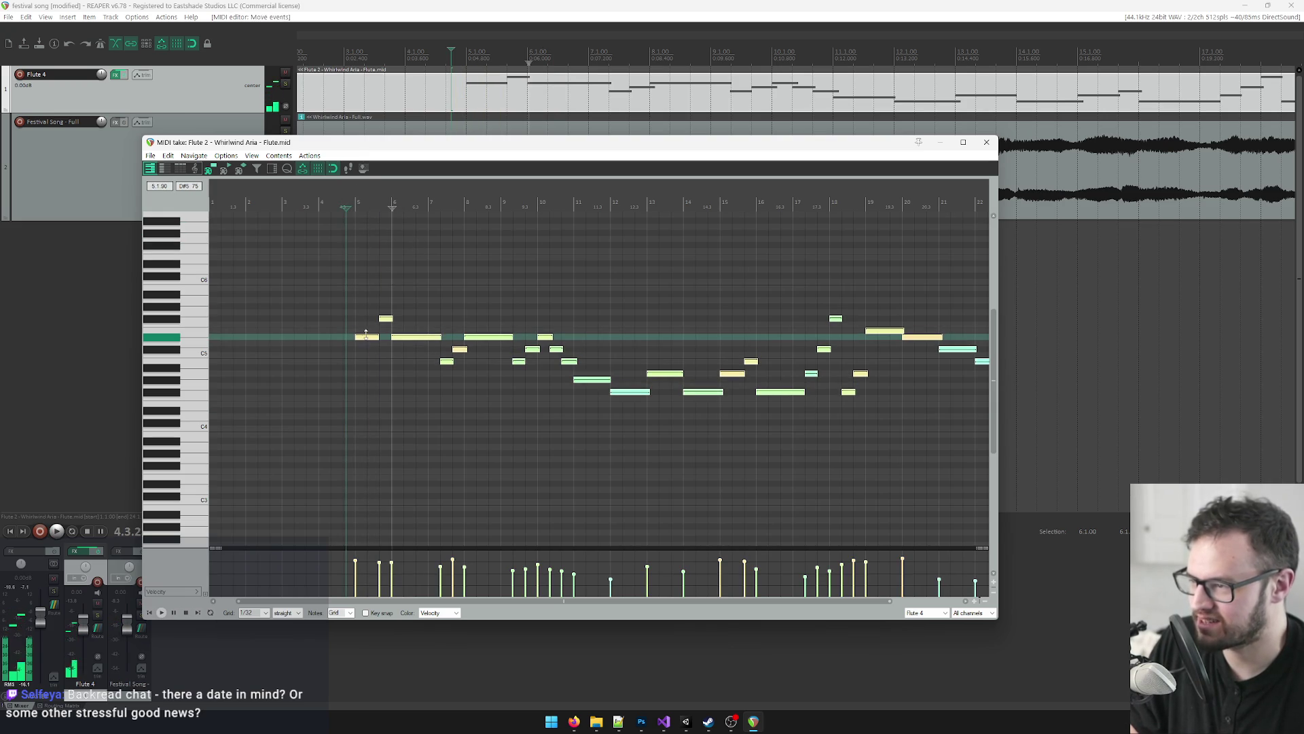
key(space)
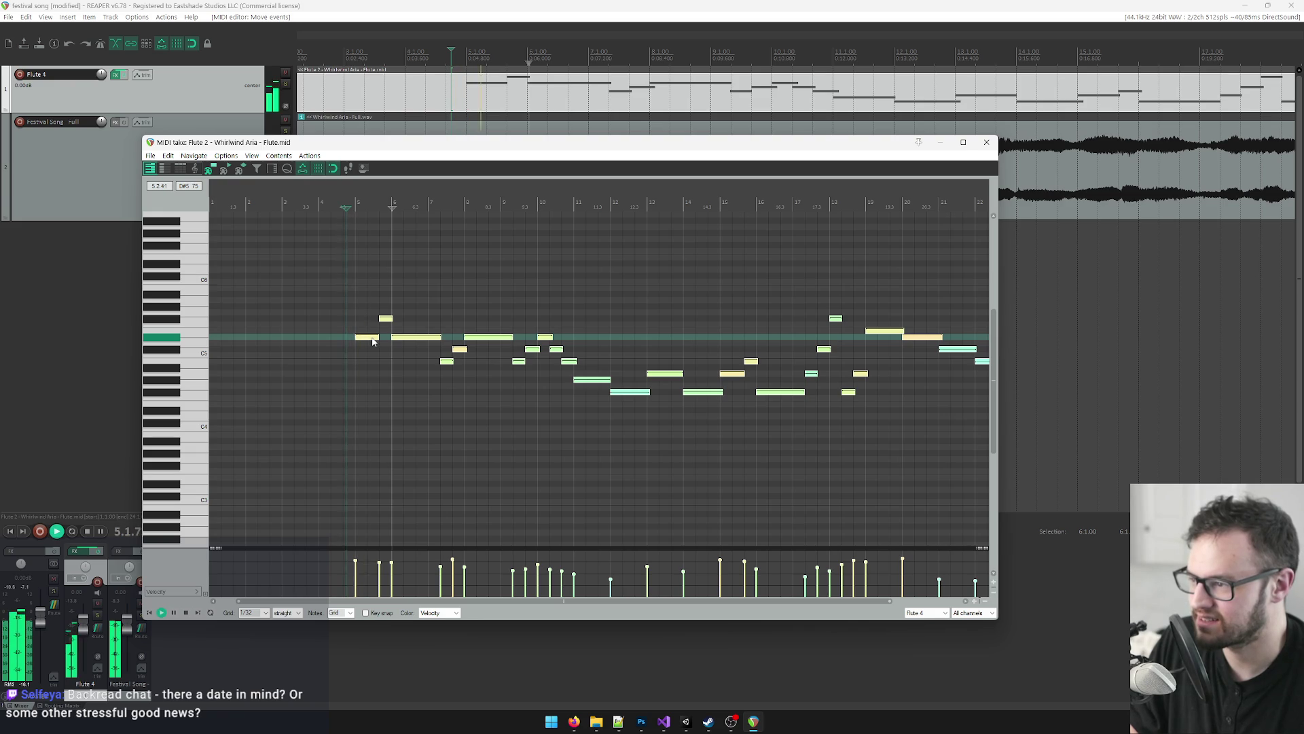
click(987, 142)
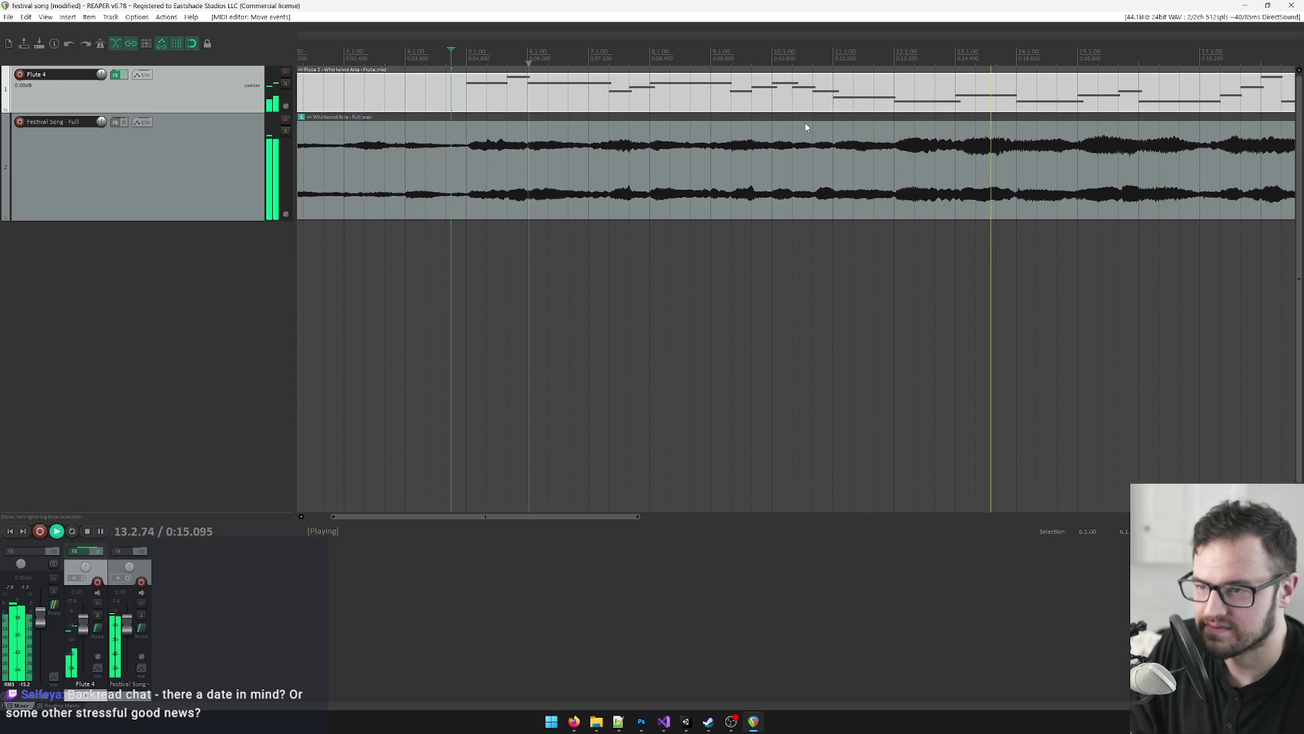
scroll(731, 94, down, 2)
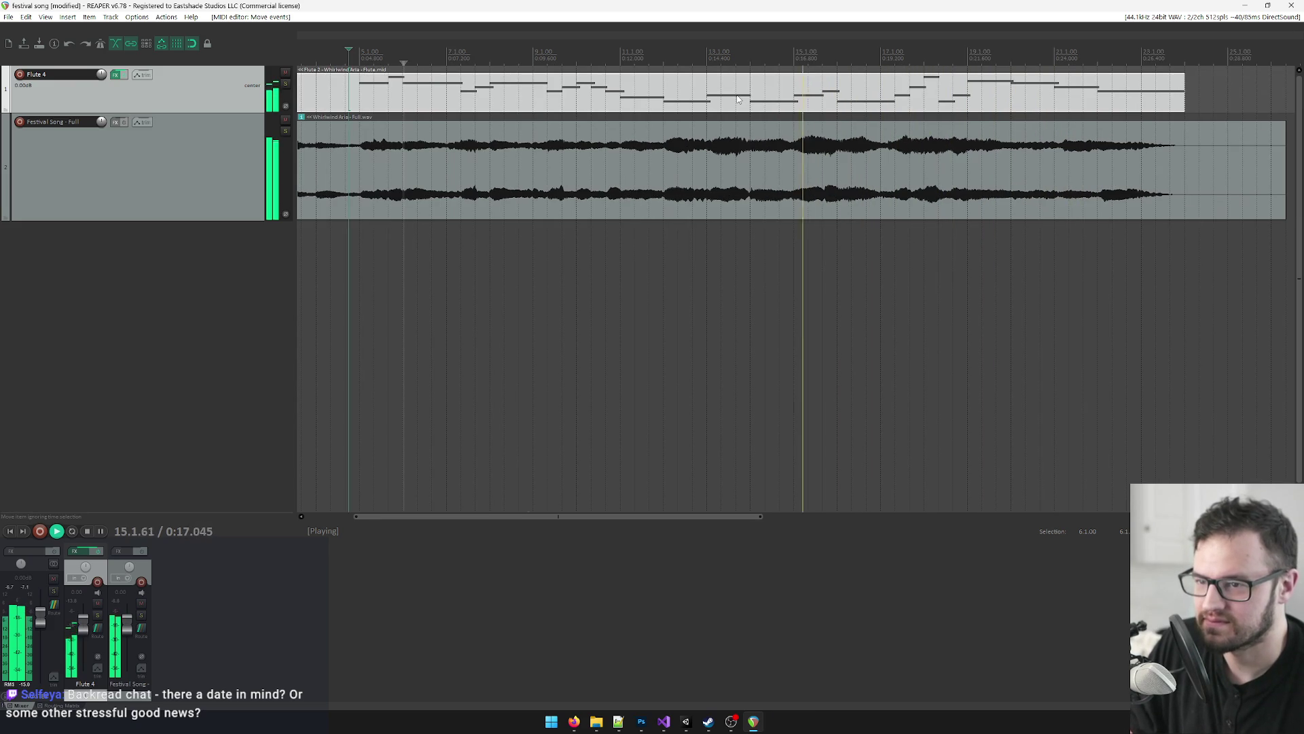
key(space)
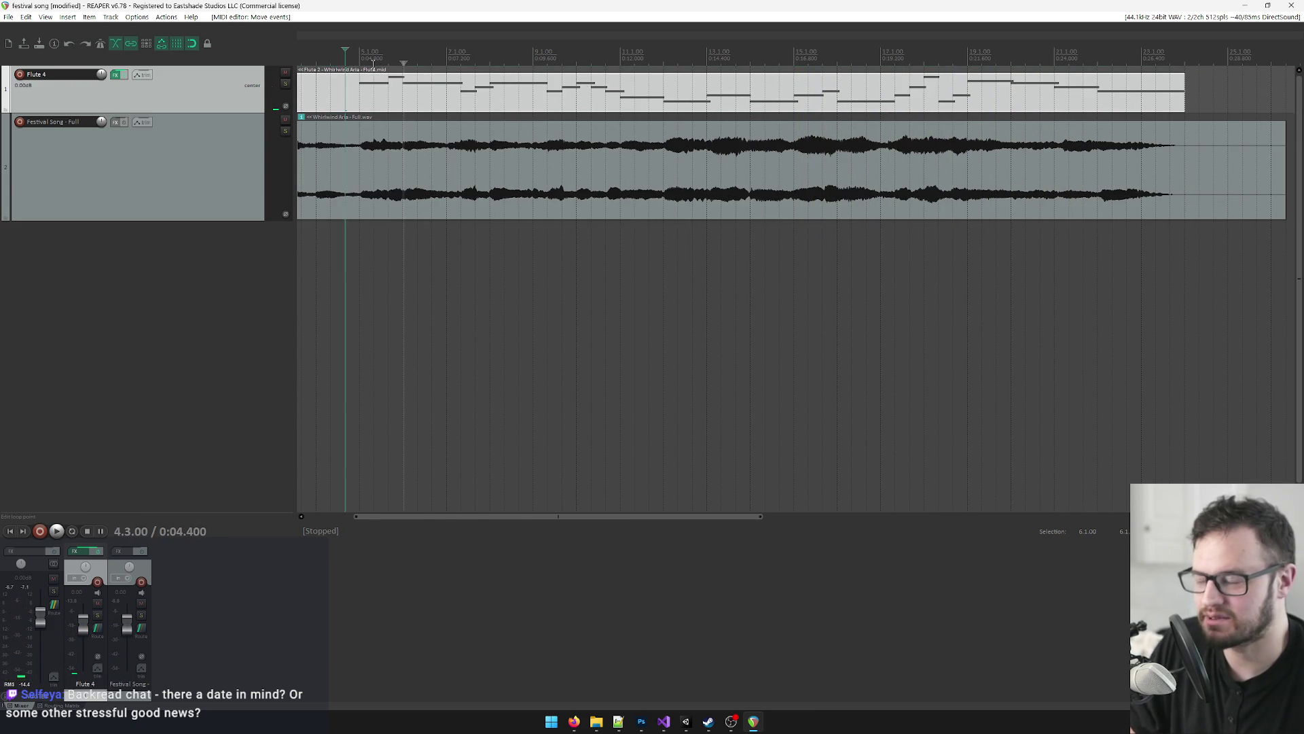
scroll(517, 114, up, 2)
scroll(672, 115, down, 2)
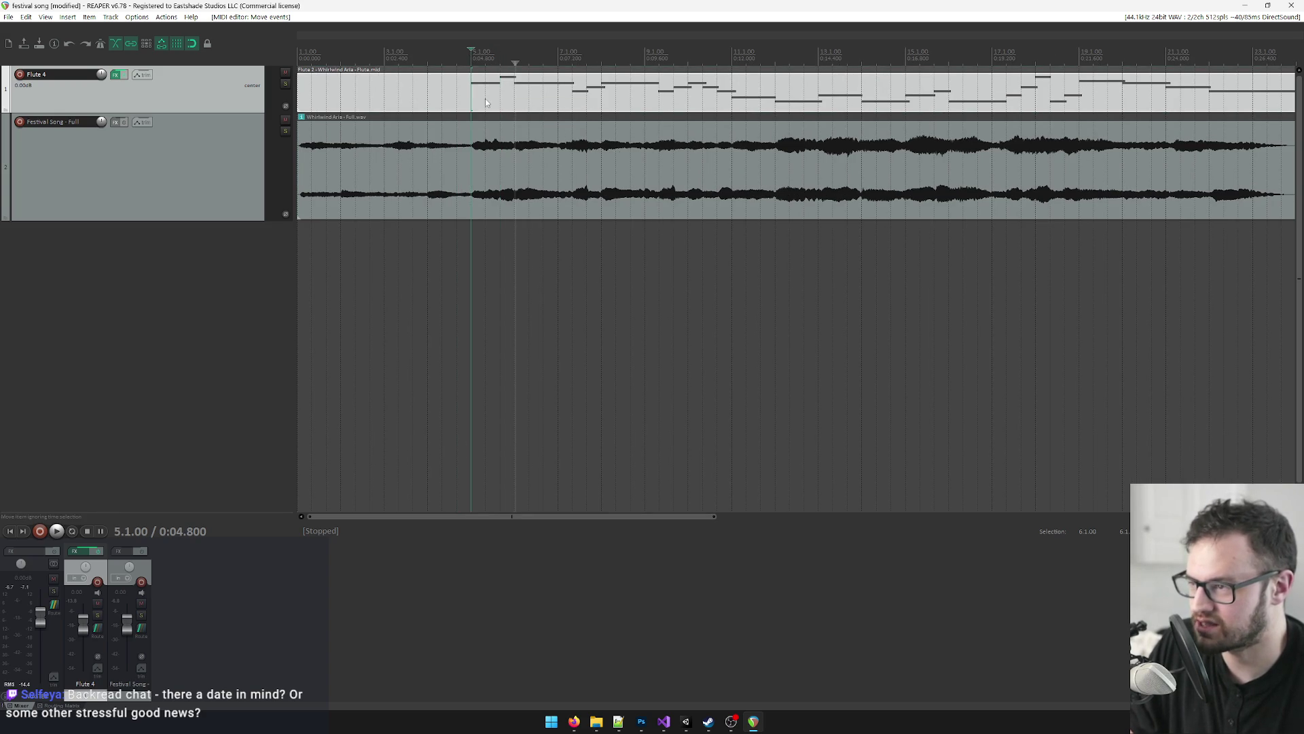
Step: Open the flute part in the MIDI editor and select the notes at bars 5 and 18
double_click(485, 103)
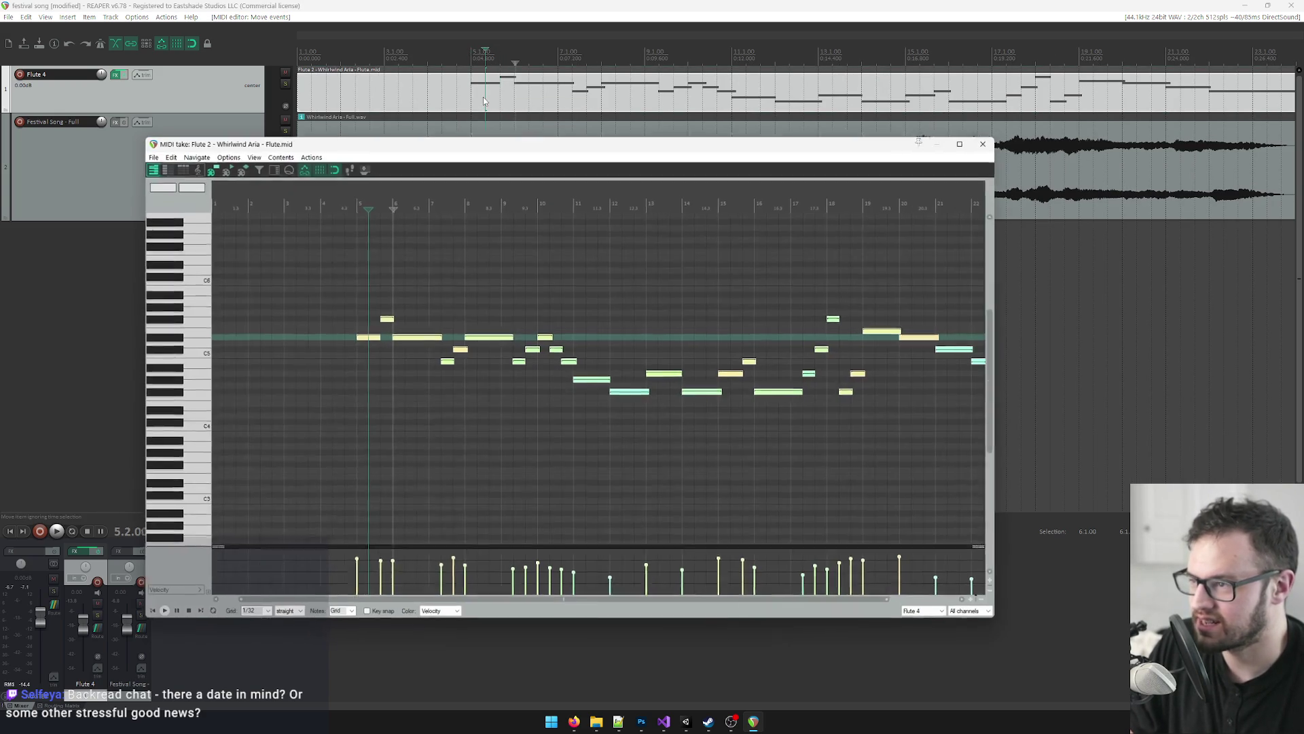
click(362, 338)
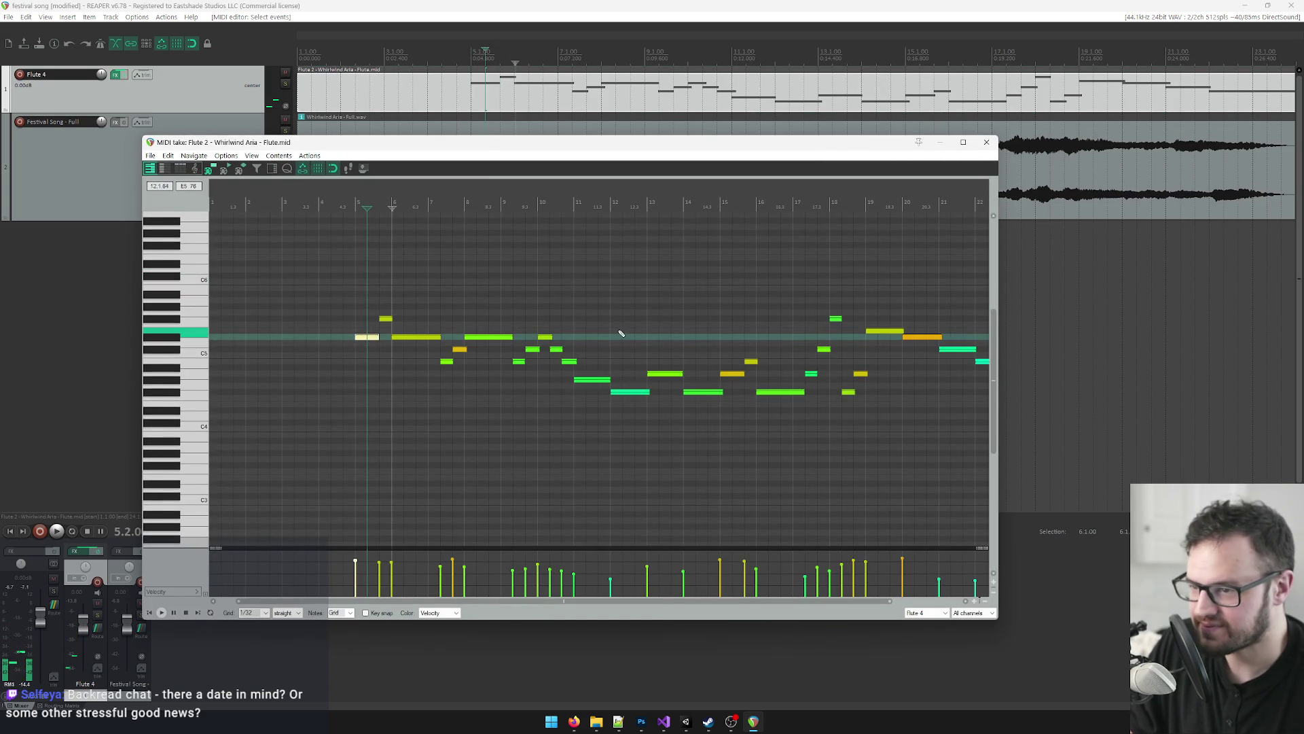
click(838, 320)
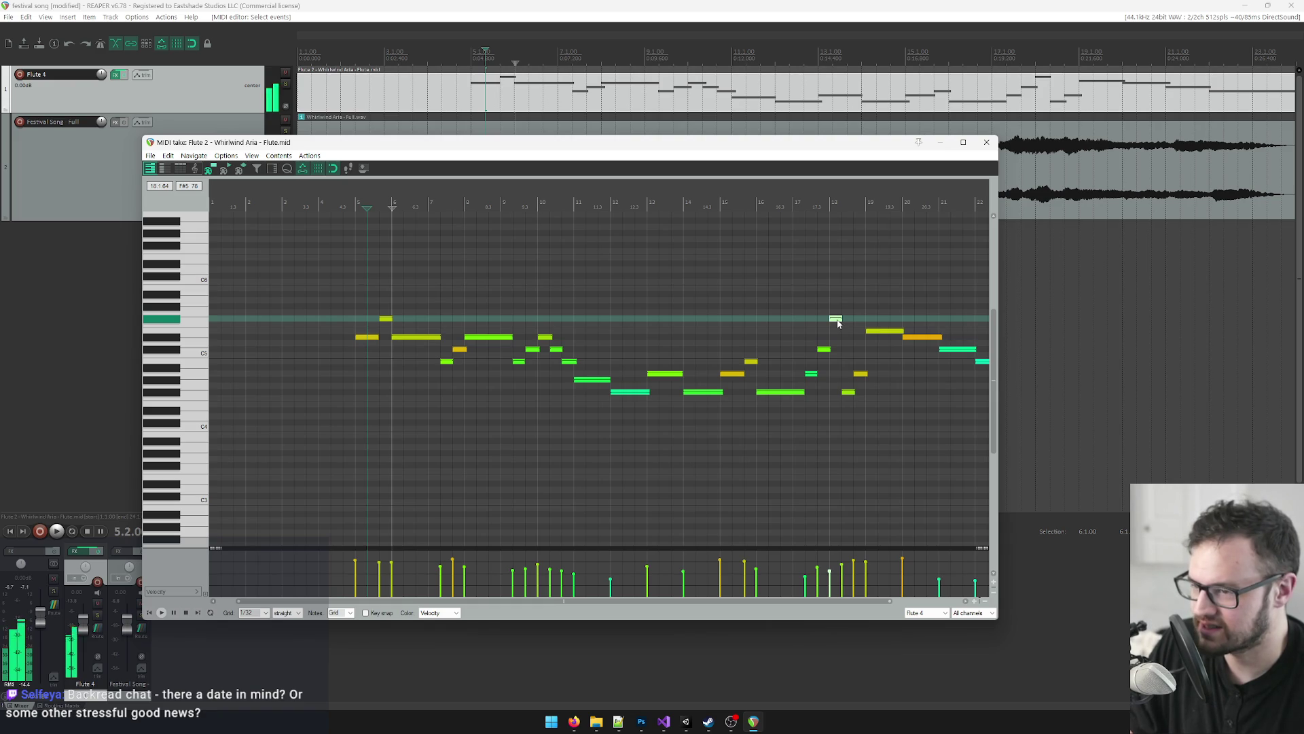
Step: Play the melody from bars 16 and 17 to check the high note at bar 18
click(752, 203)
key(space)
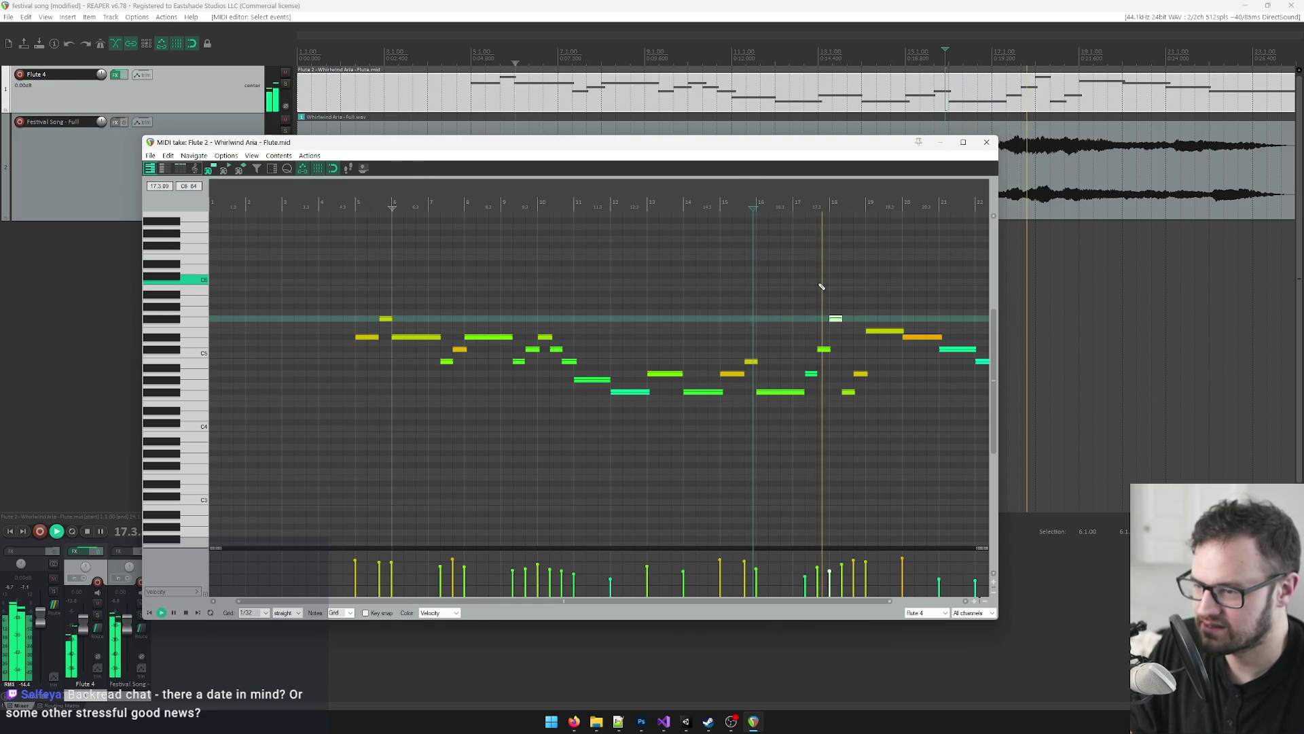
key(space)
click(836, 318)
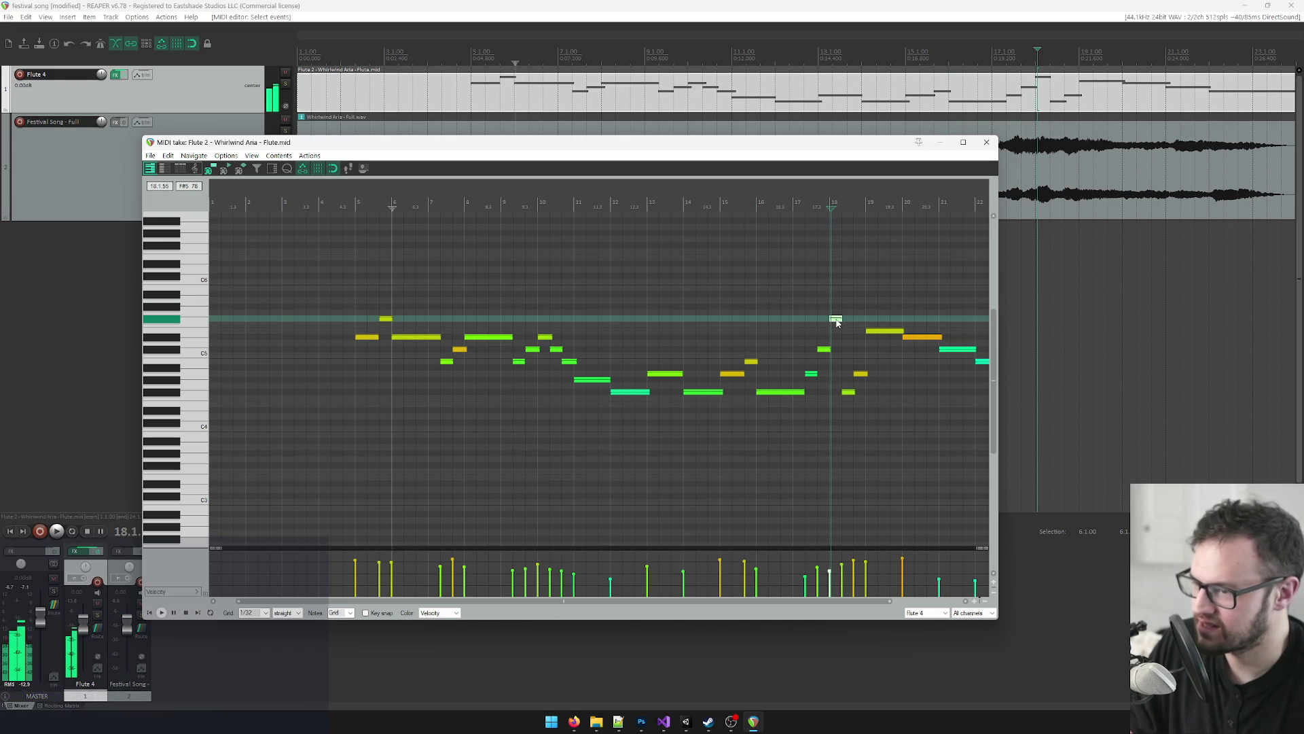
click(807, 197)
key(space)
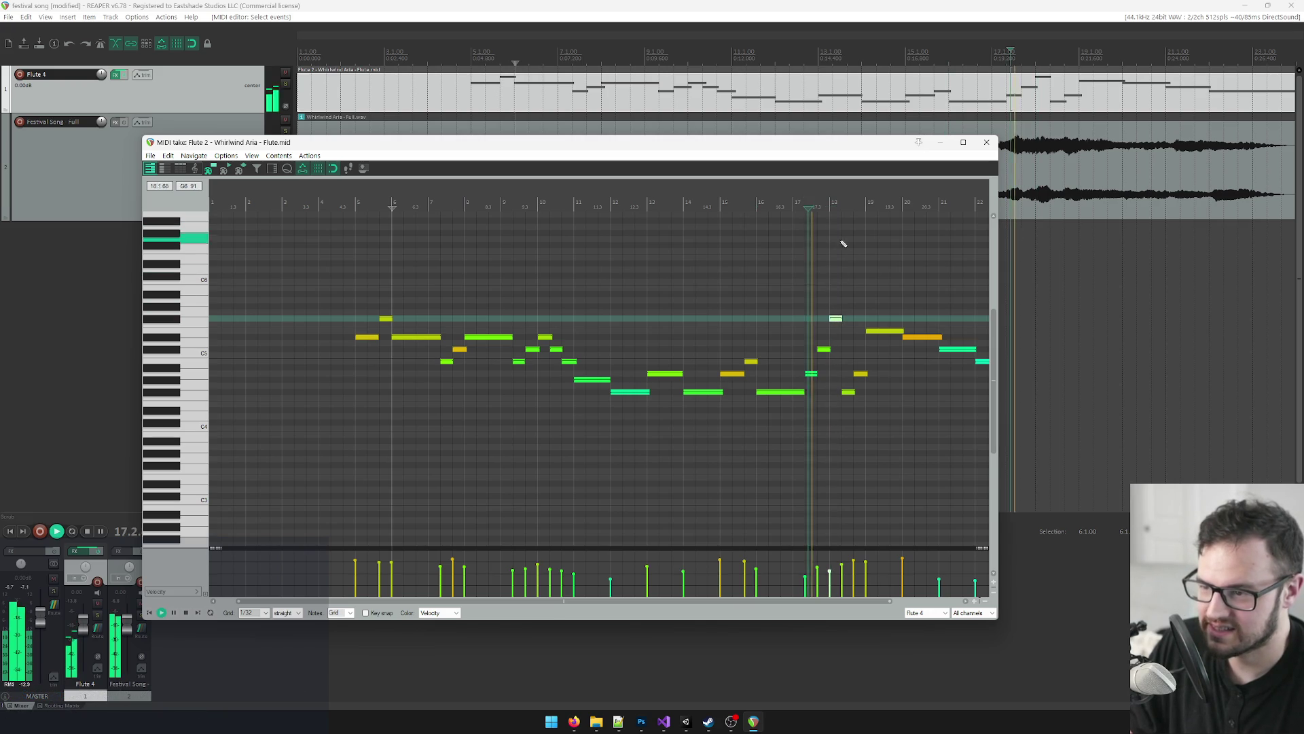
scroll(786, 338, down, 2)
scroll(775, 350, up, 2)
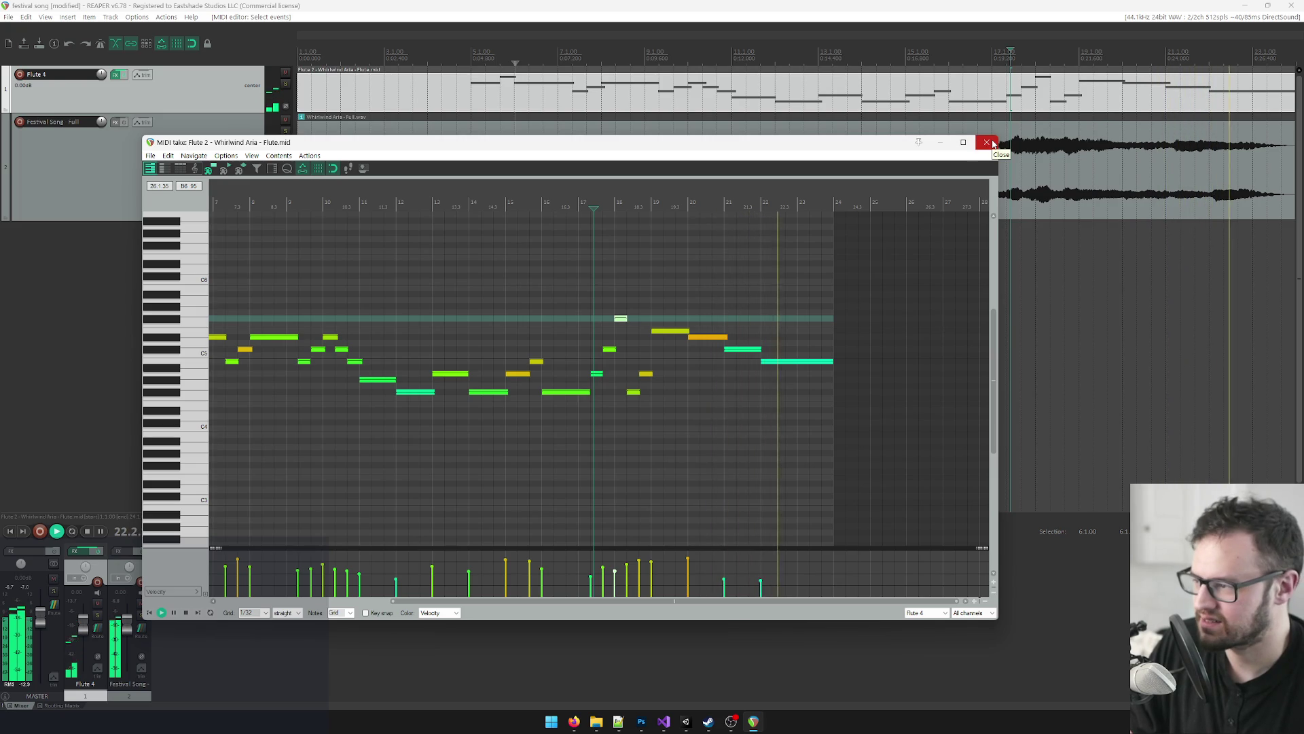
key(space)
Step: Show bars 4 to 32, play from bar 4, and audition the pitches E5 and D#5
mouse_move(678, 199)
mouse_down()
mouse_move(291, 271)
mouse_move(312, 276)
mouse_move(239, 198)
mouse_up()
click(240, 199)
key(space)
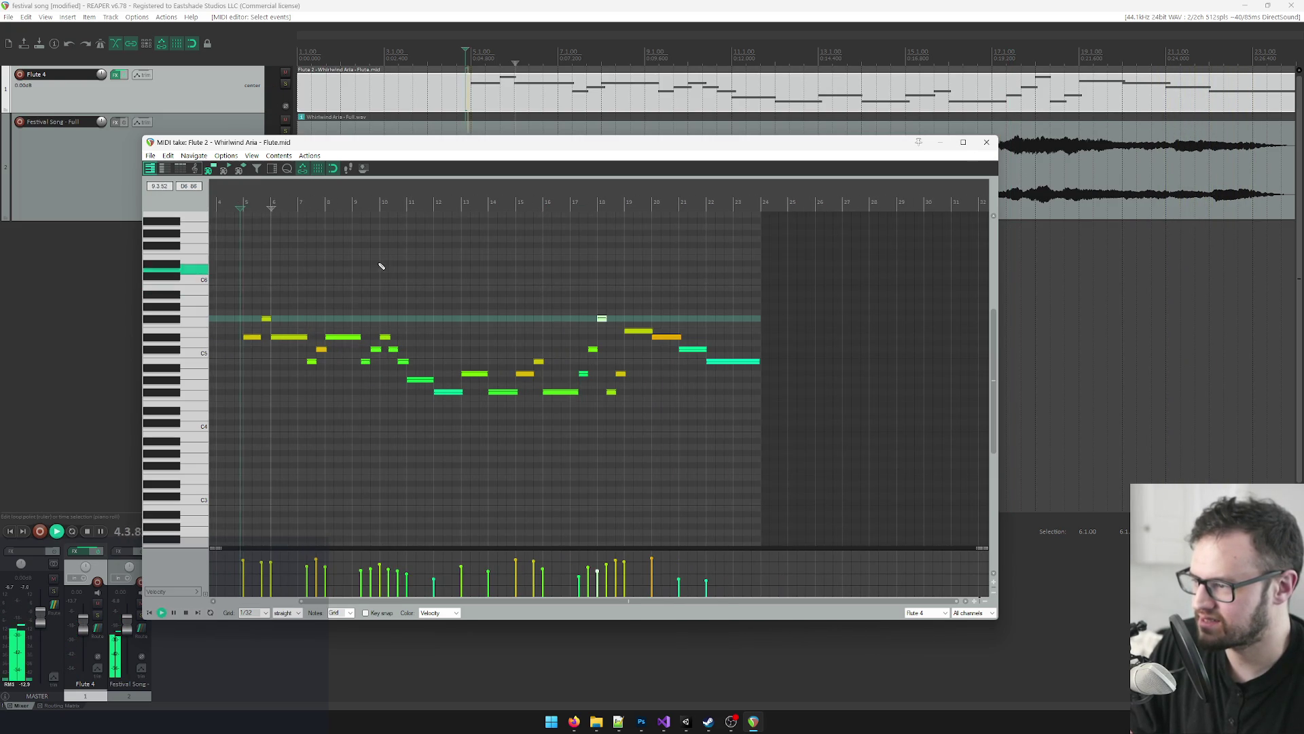
scroll(457, 311, up, 3)
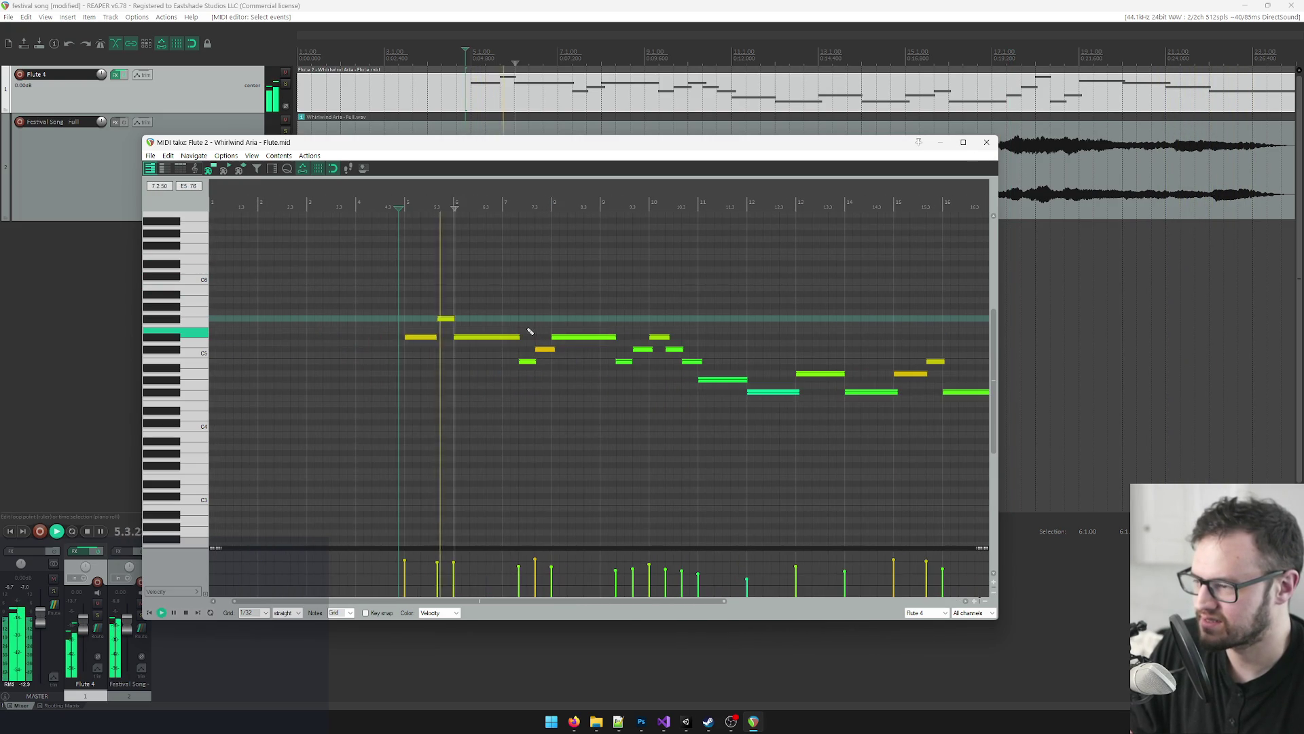
click(199, 341)
click(173, 340)
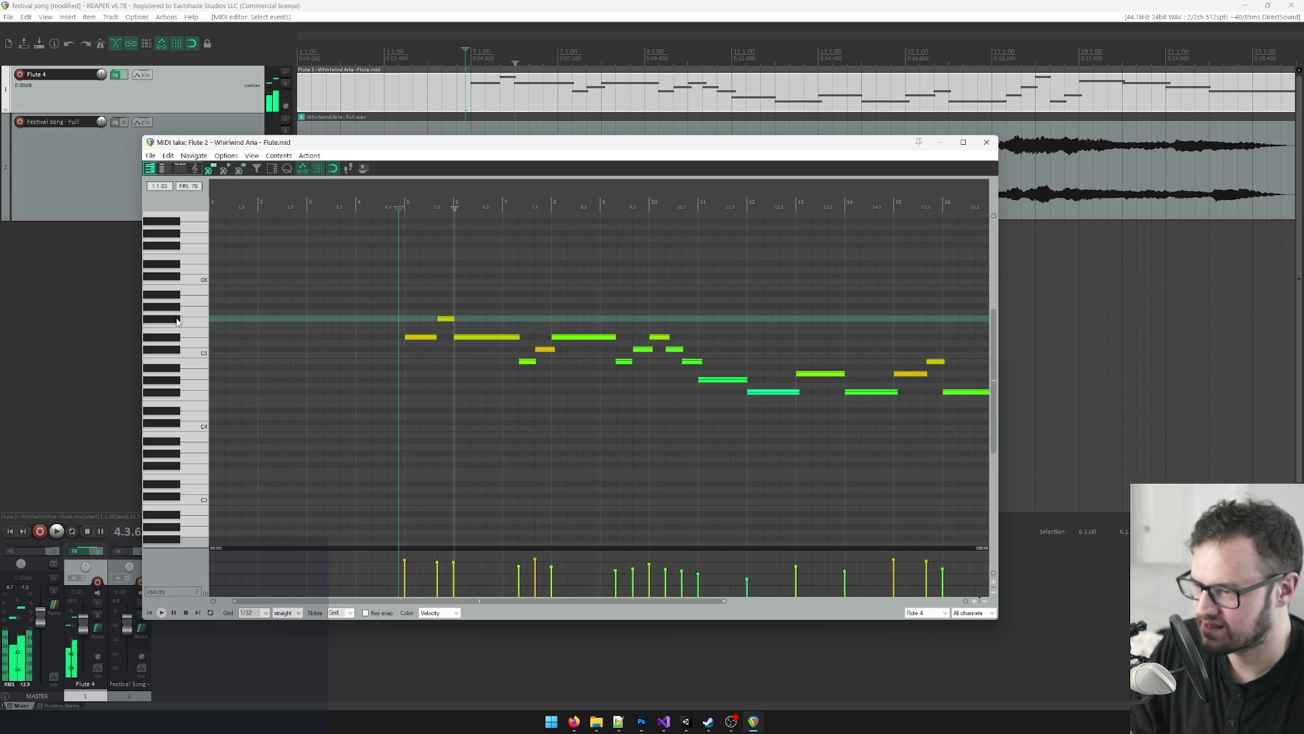
scroll(554, 355, down, 3)
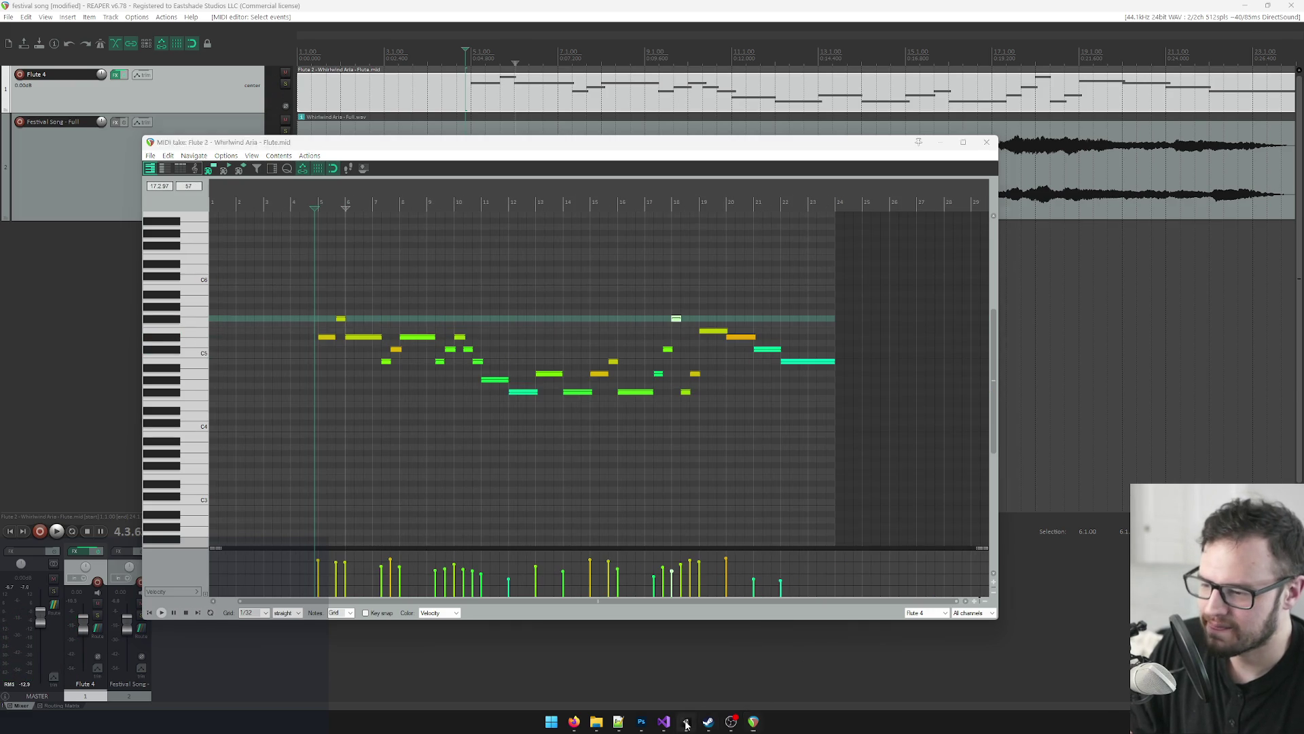
click(686, 723)
click(625, 30)
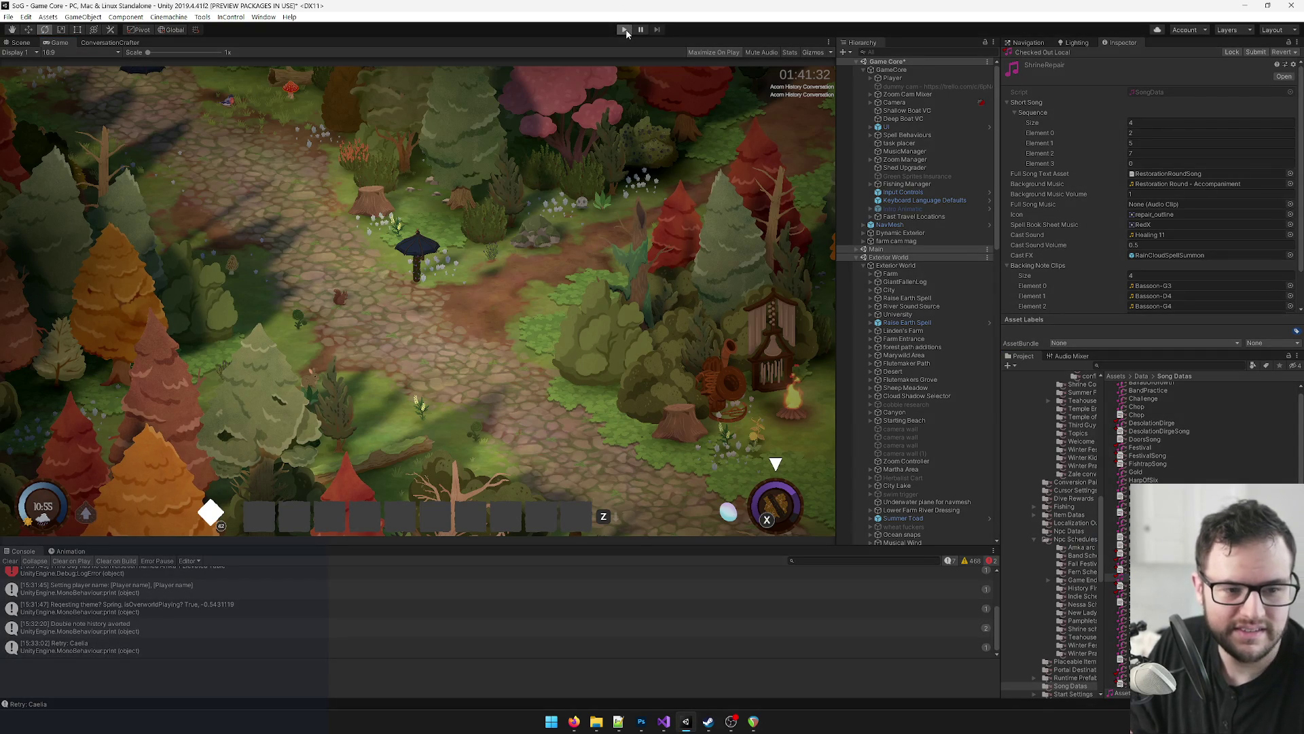
Step: Run the game, confirm Whirlwind Aria appears in the inventory's song list, then close it
click(625, 30)
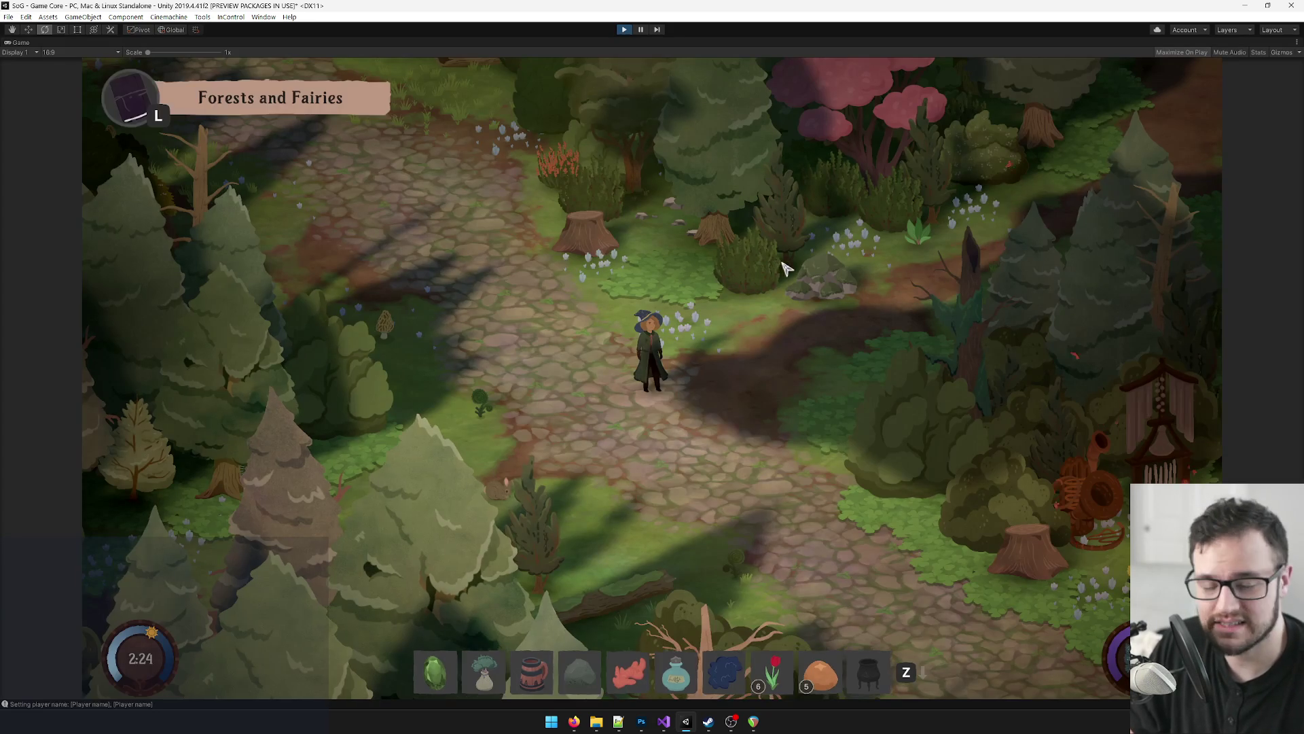
key(i)
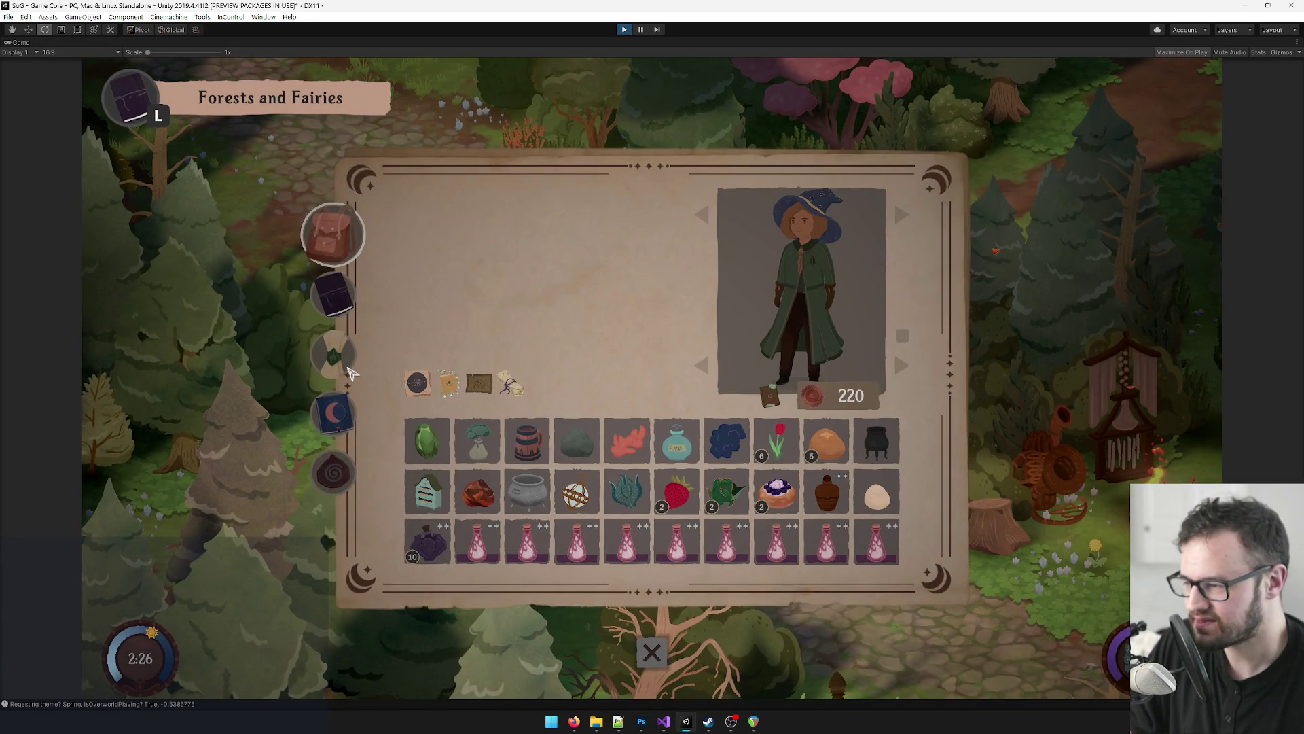
click(347, 370)
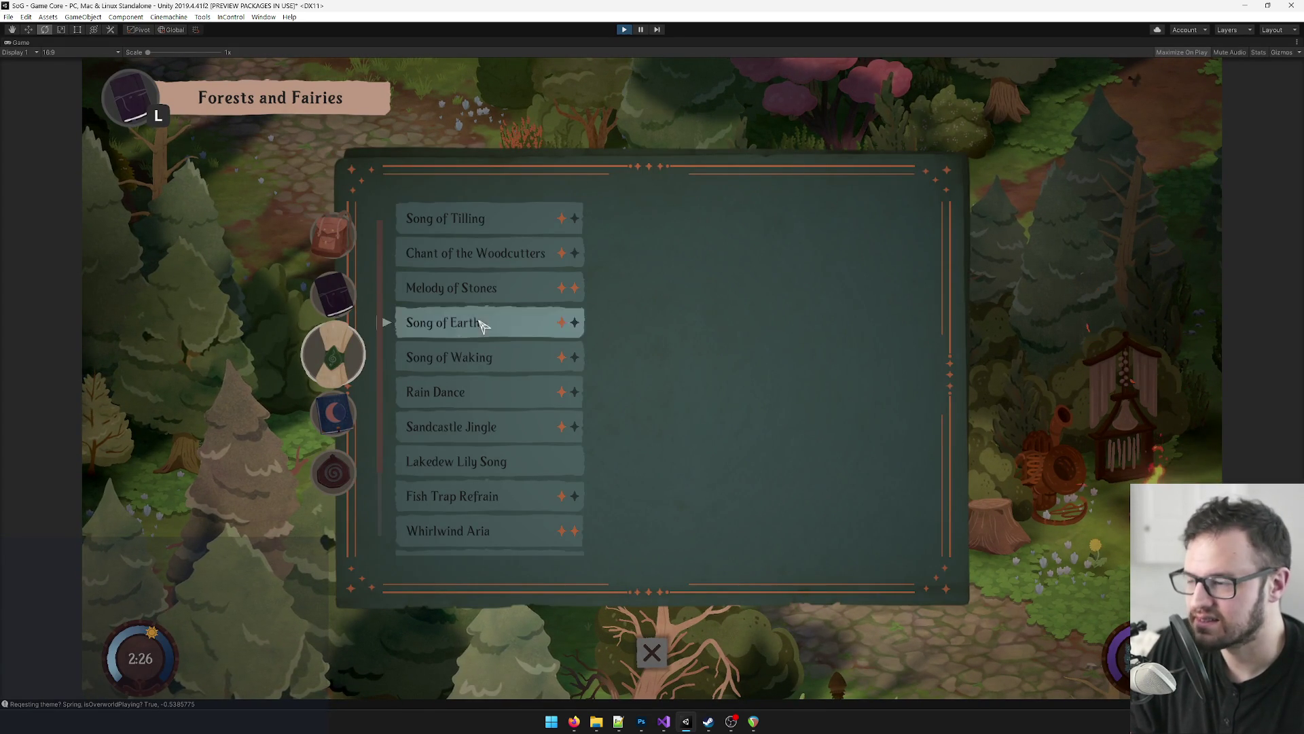
key(Escape)
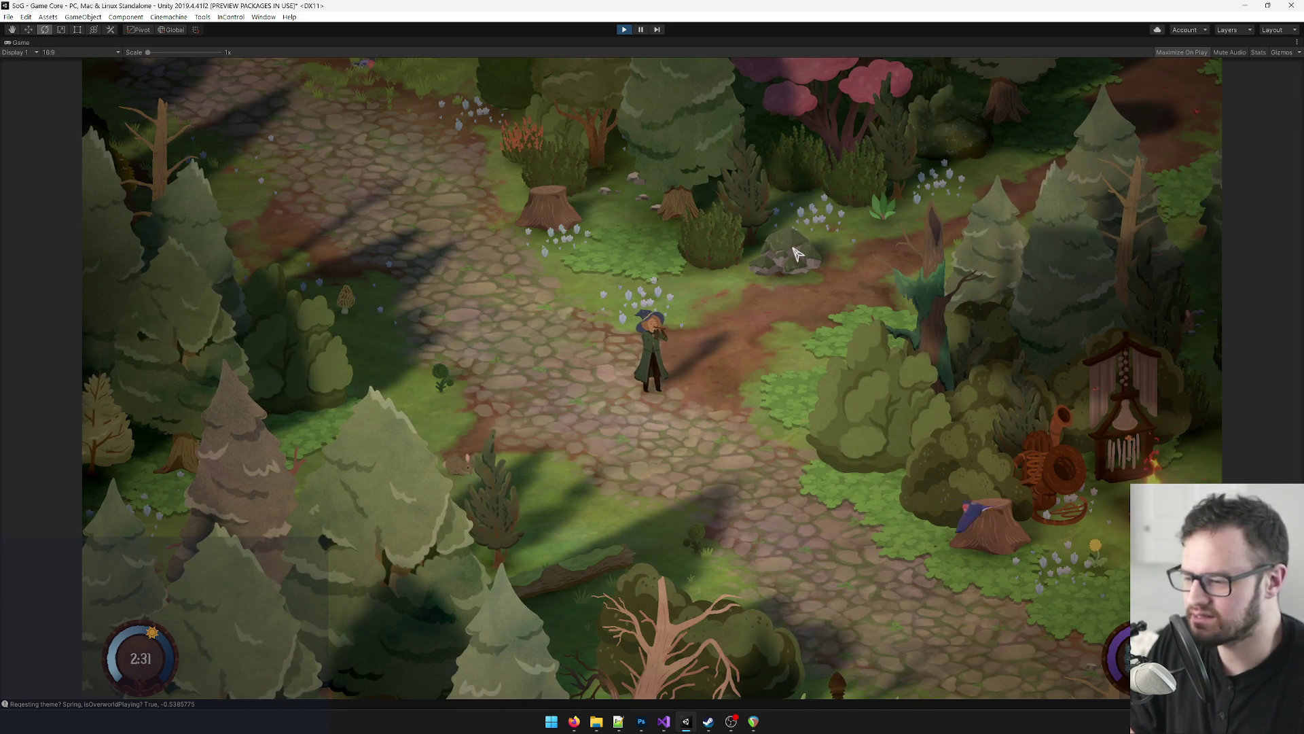
click(753, 722)
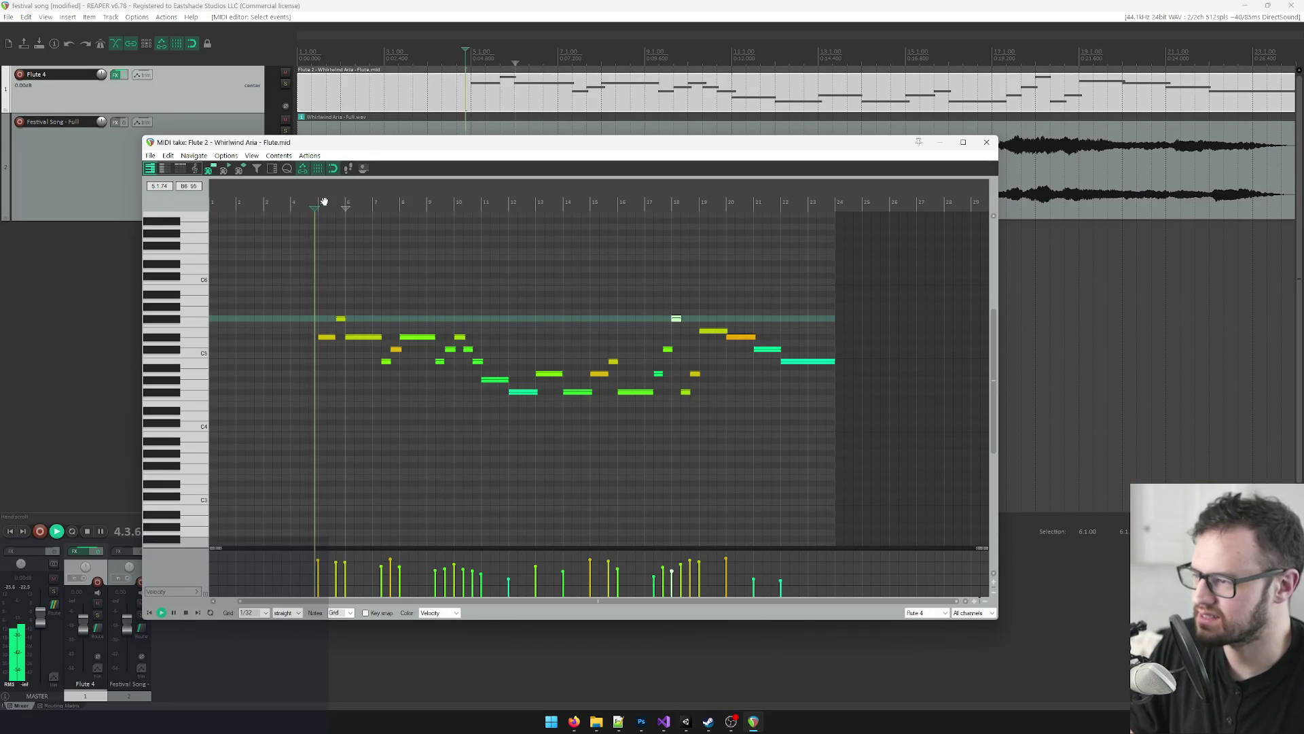
Step: Stop playback, select the high note near bar 5, and minimize REAPER to watch the game
key(space)
click(340, 318)
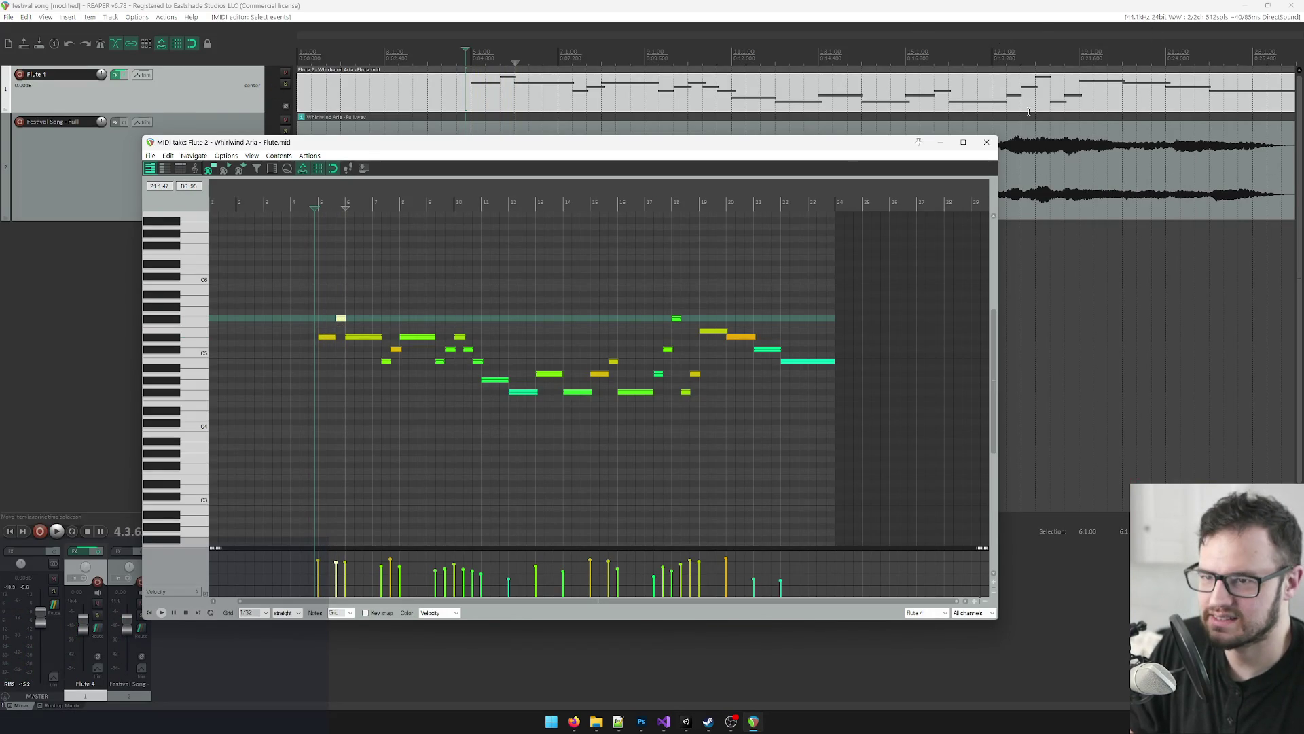
click(1255, 8)
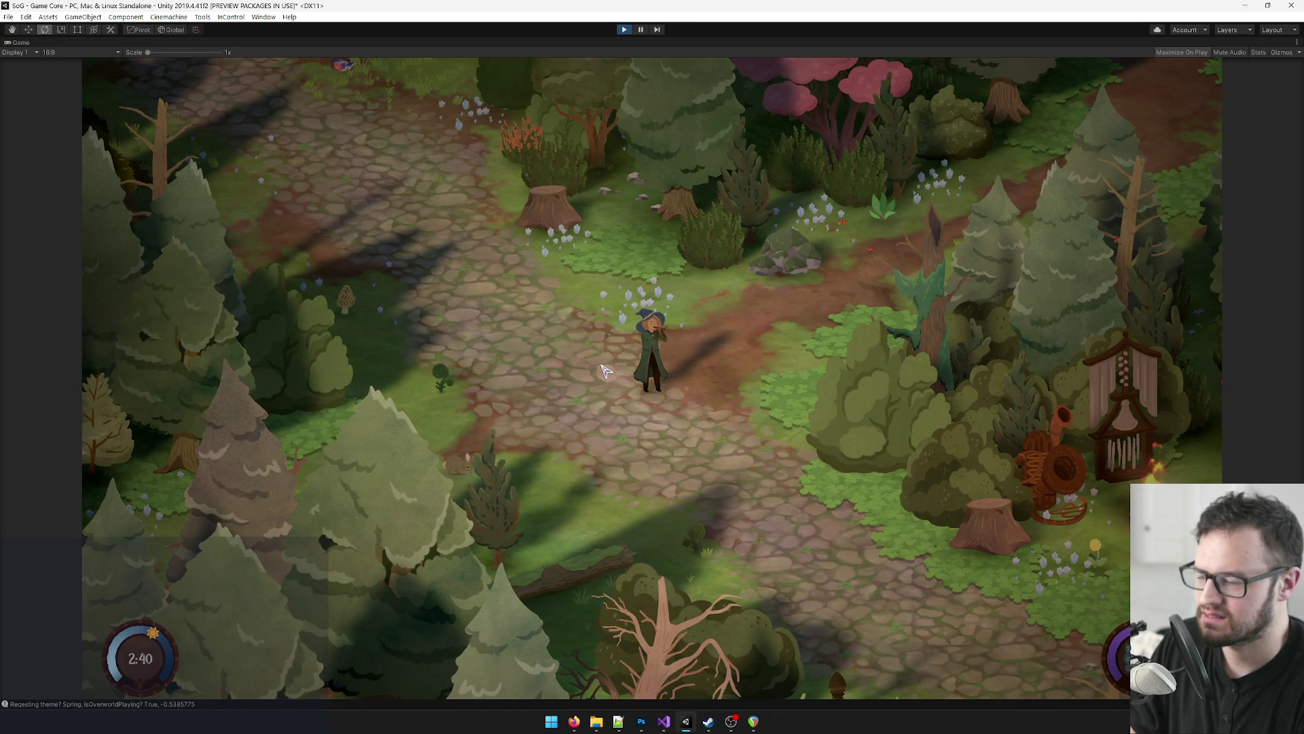
Step: Replay the flute melody from its beginning in REAPER, then close the flute note editor
key(alt+Tab)
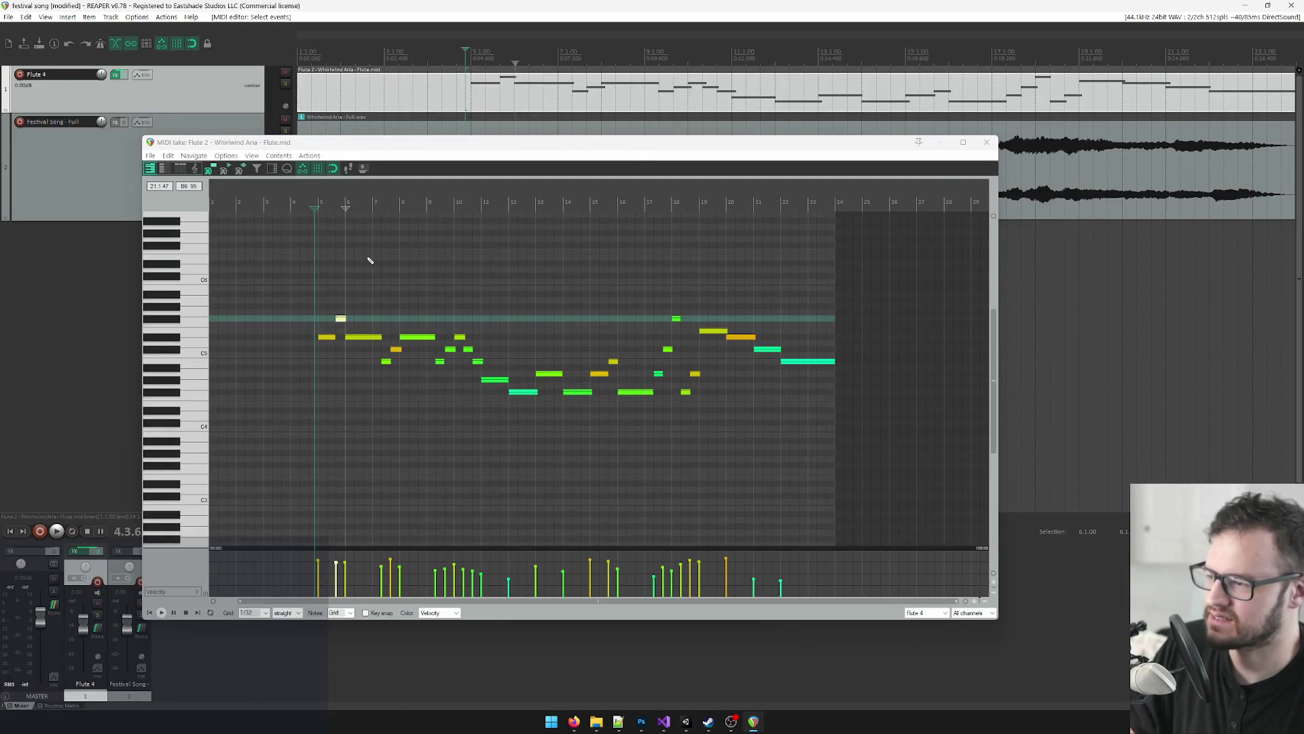
click(285, 203)
key(space)
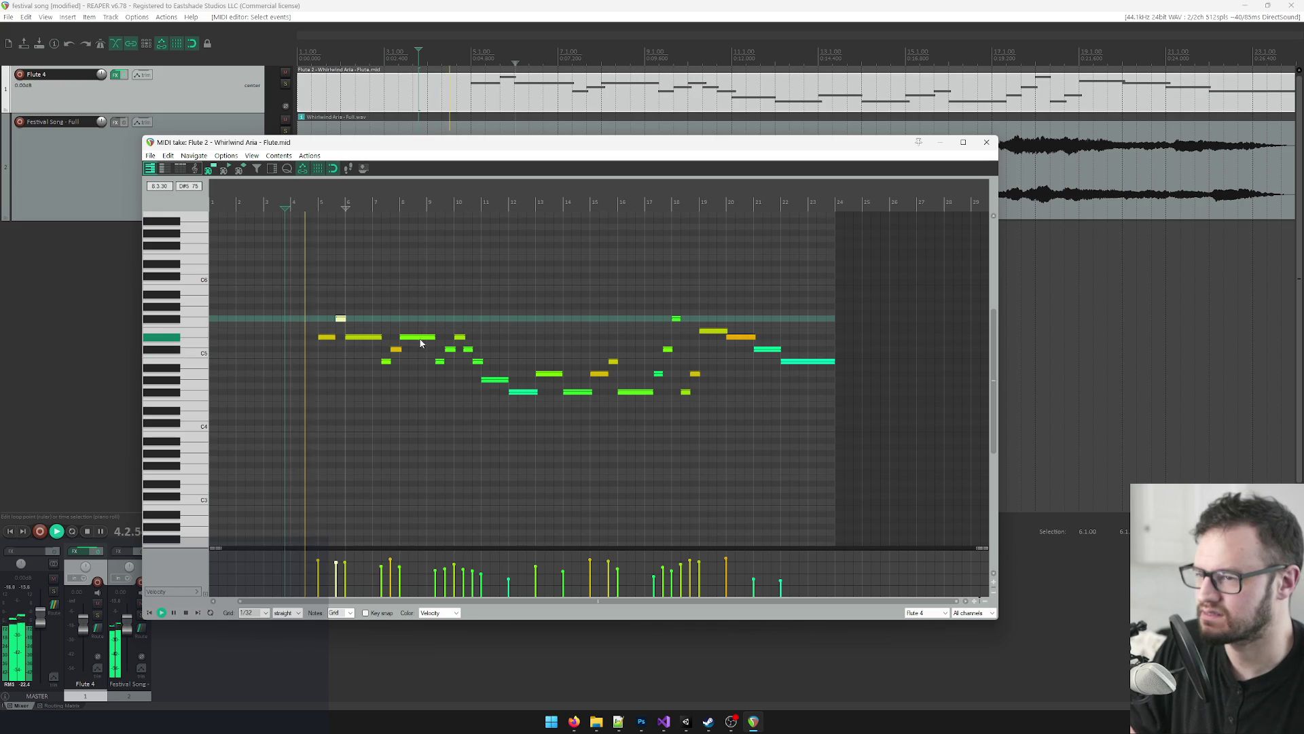
scroll(605, 380, up, 4)
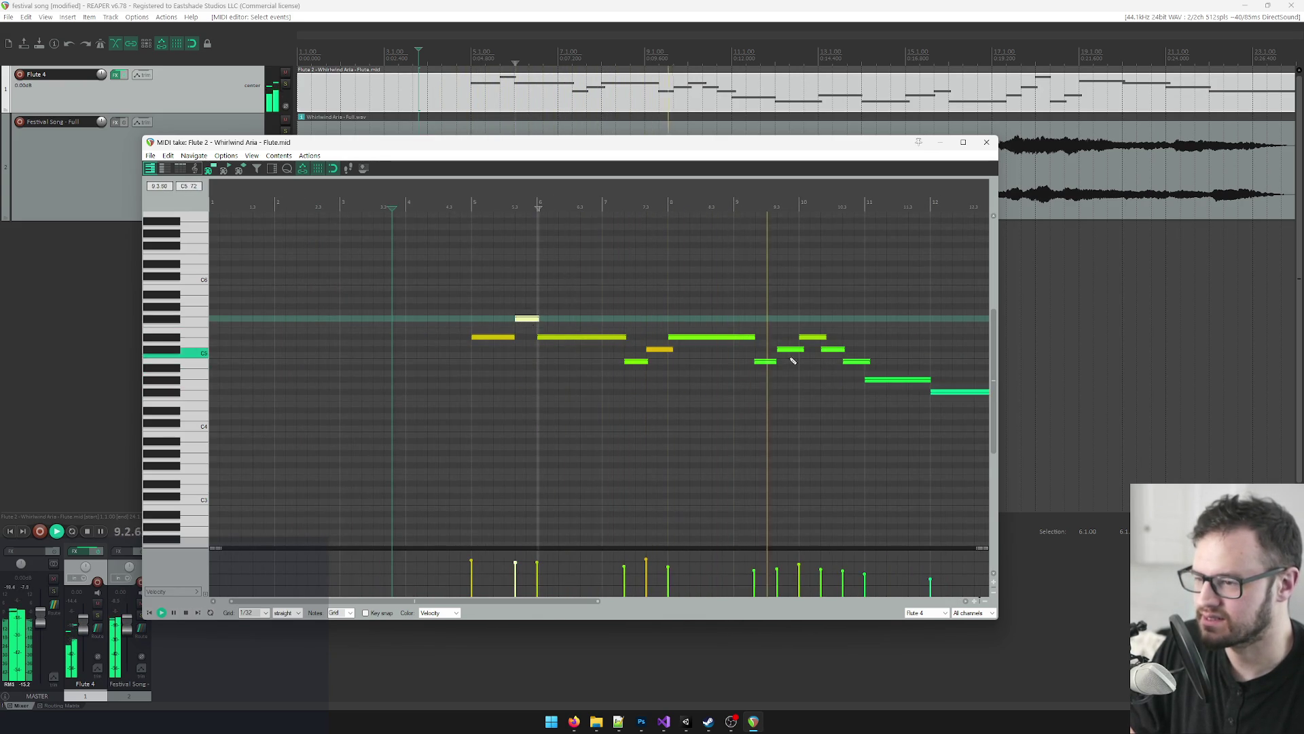
scroll(800, 368, down, 2)
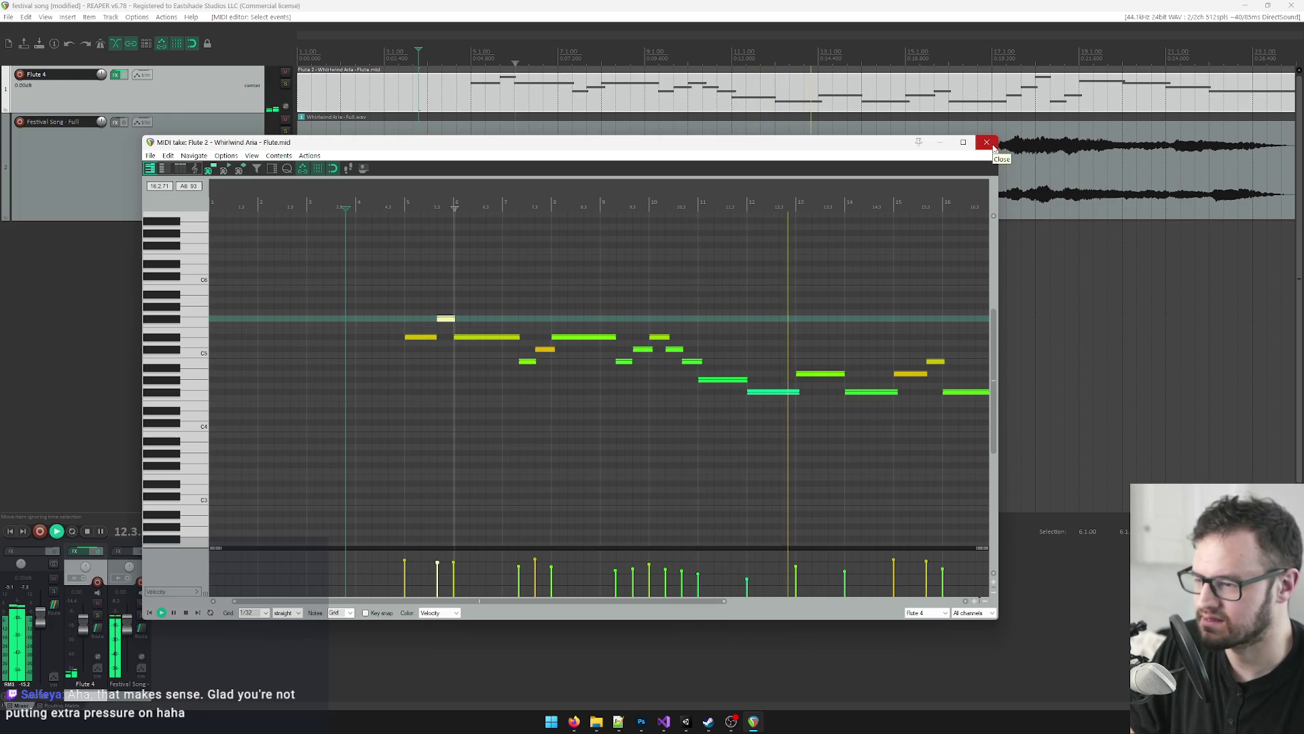
scroll(747, 312, down, 3)
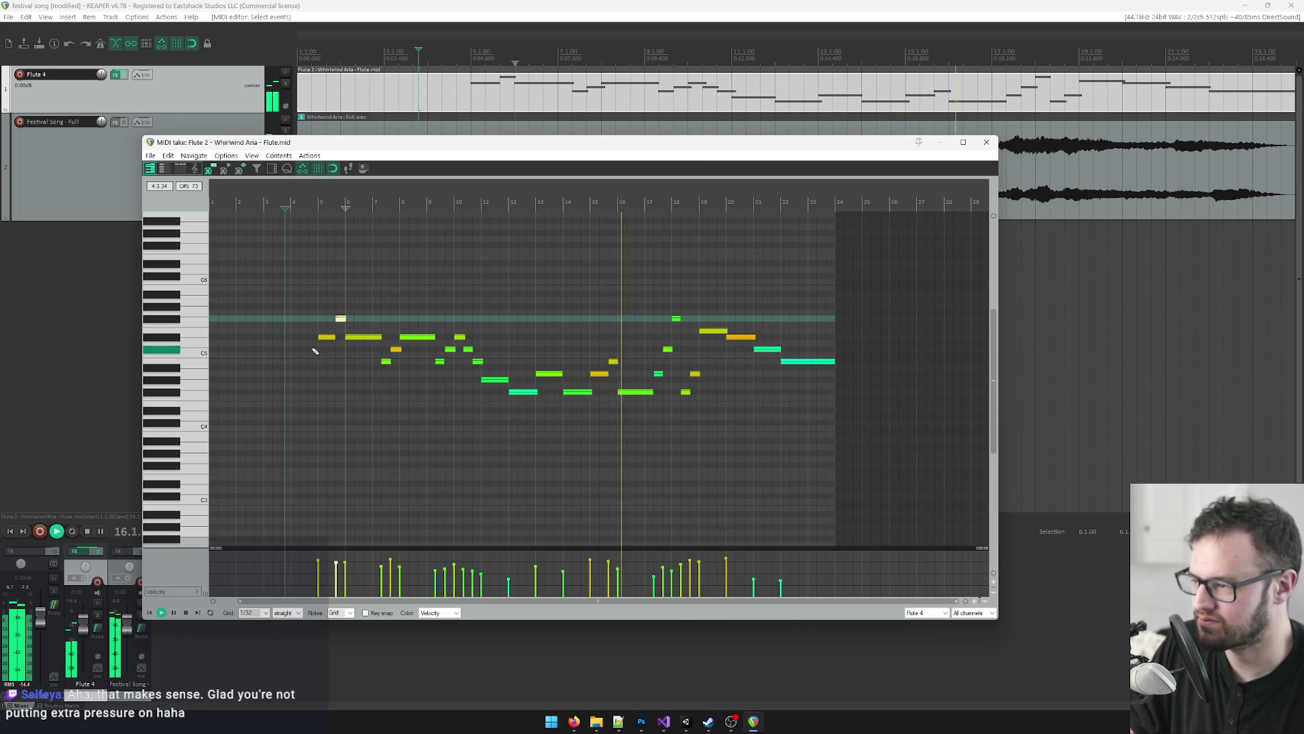
scroll(313, 352, up, 2)
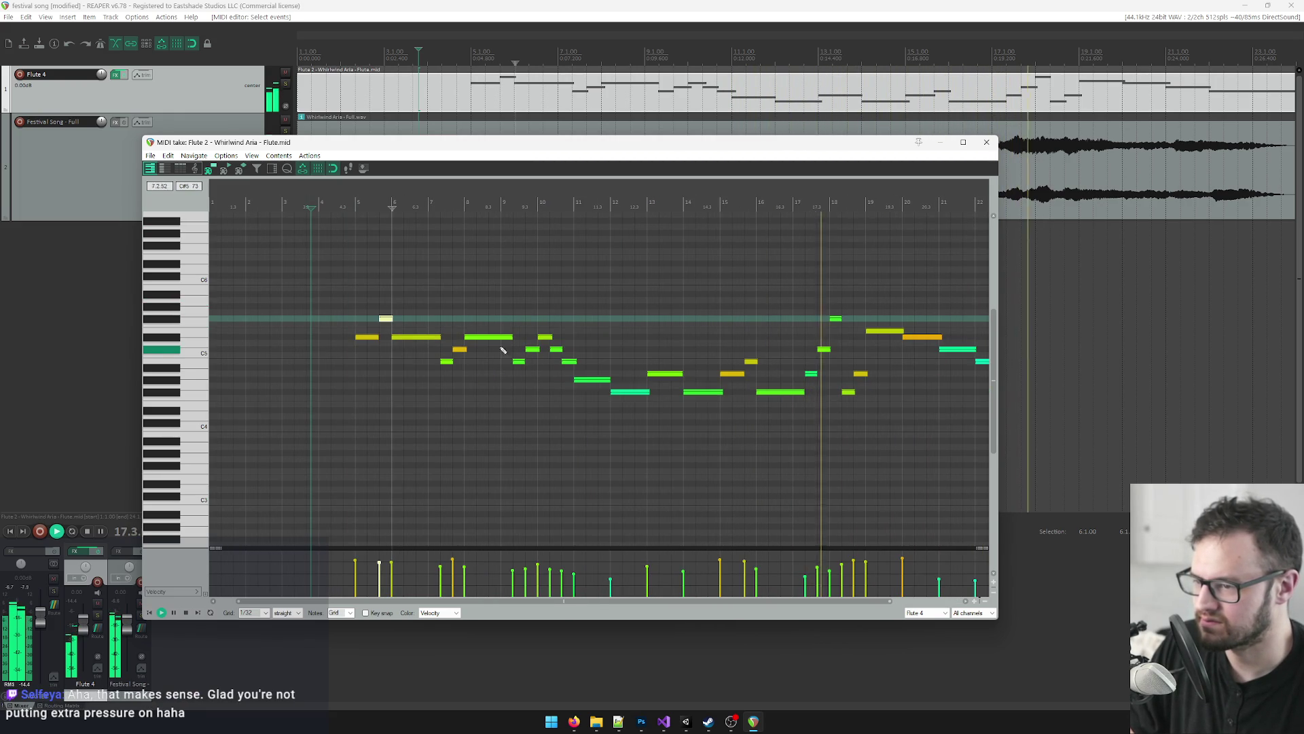
click(986, 142)
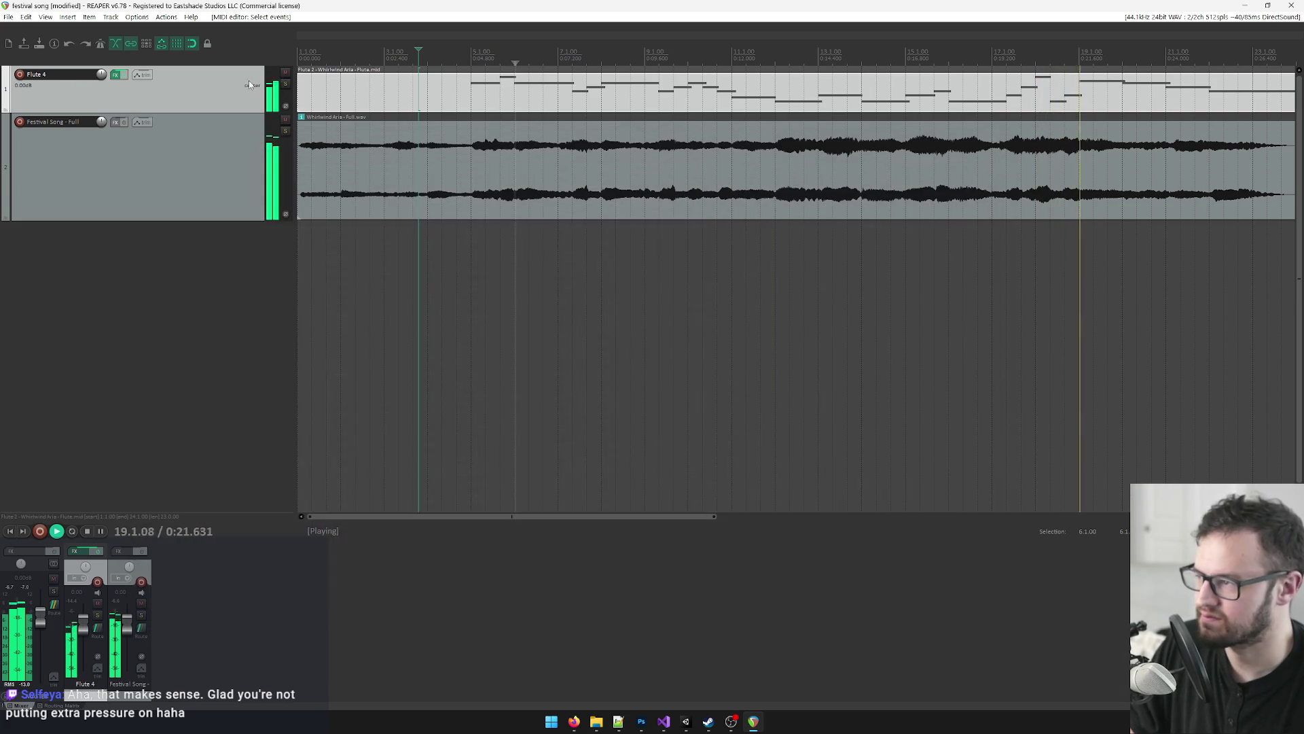
Step: Mute Flute 4, restart playback about four seconds in, and switch to the Unity game
click(285, 72)
scroll(576, 209, down, 3)
click(357, 142)
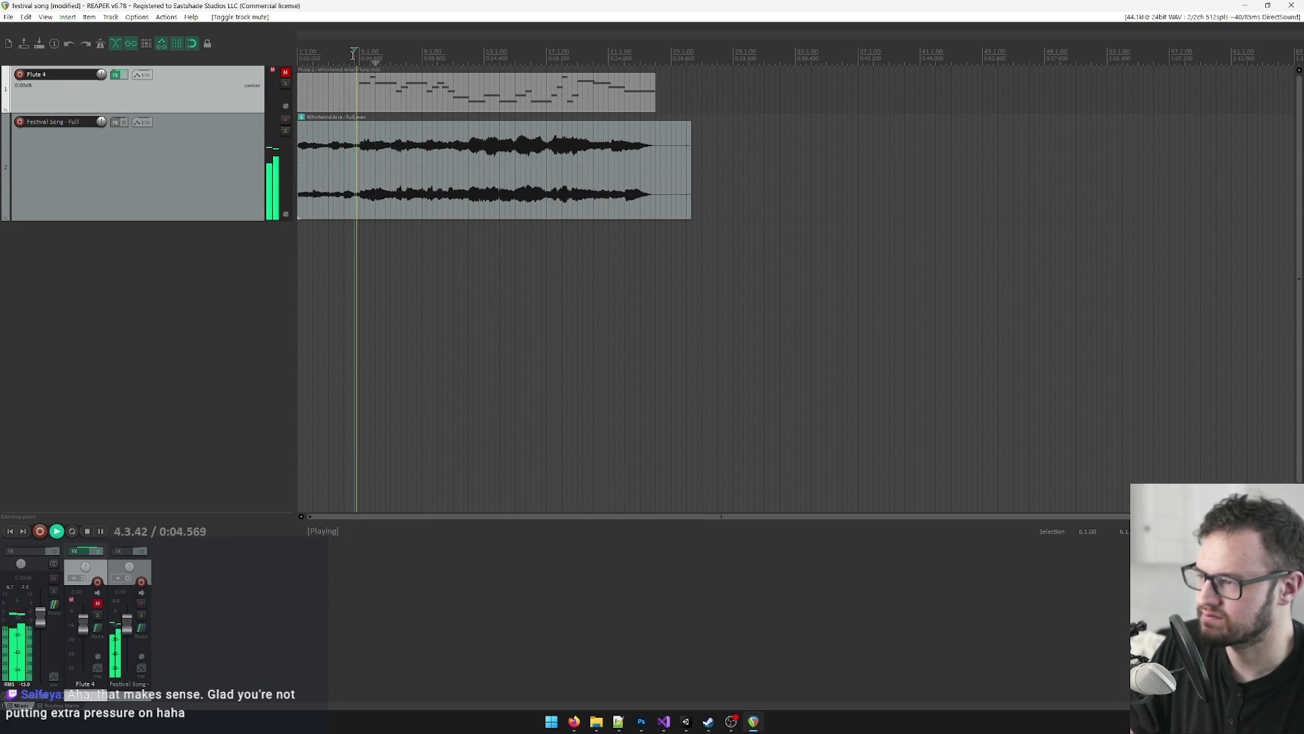
scroll(552, 187, up, 2)
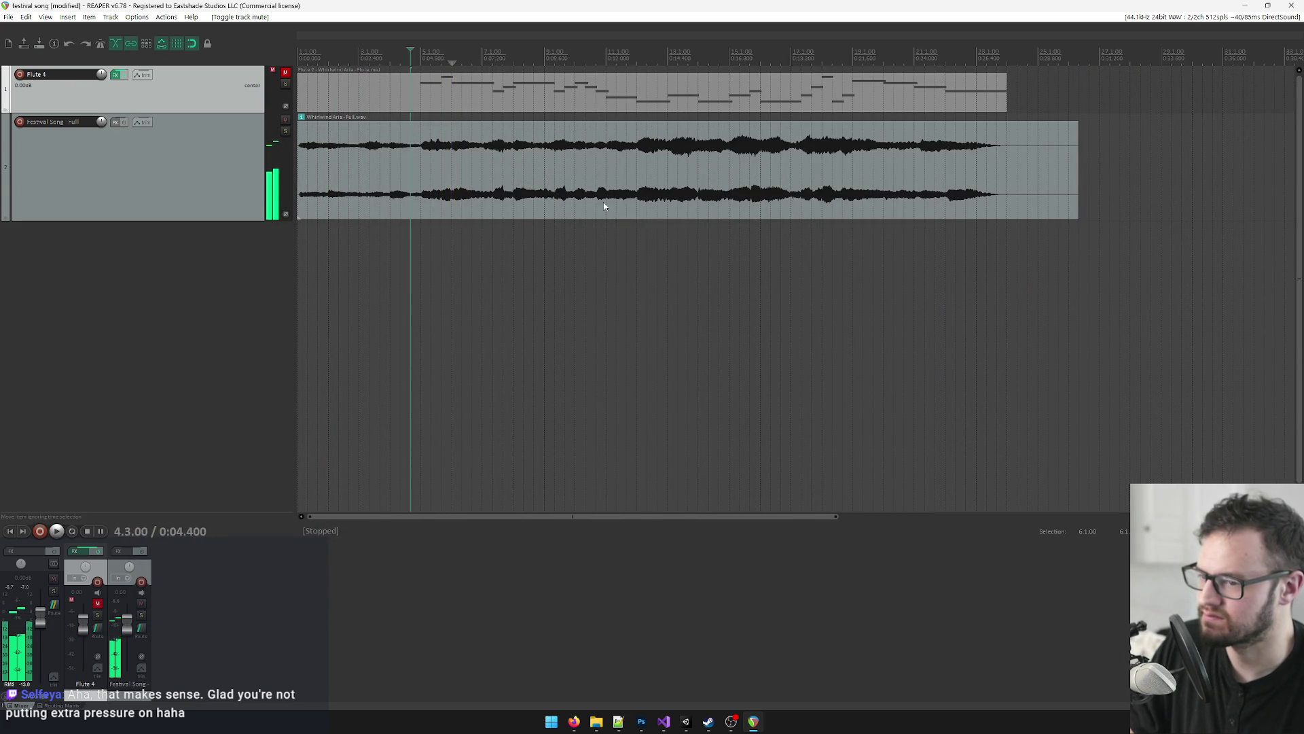
key(alt+Tab)
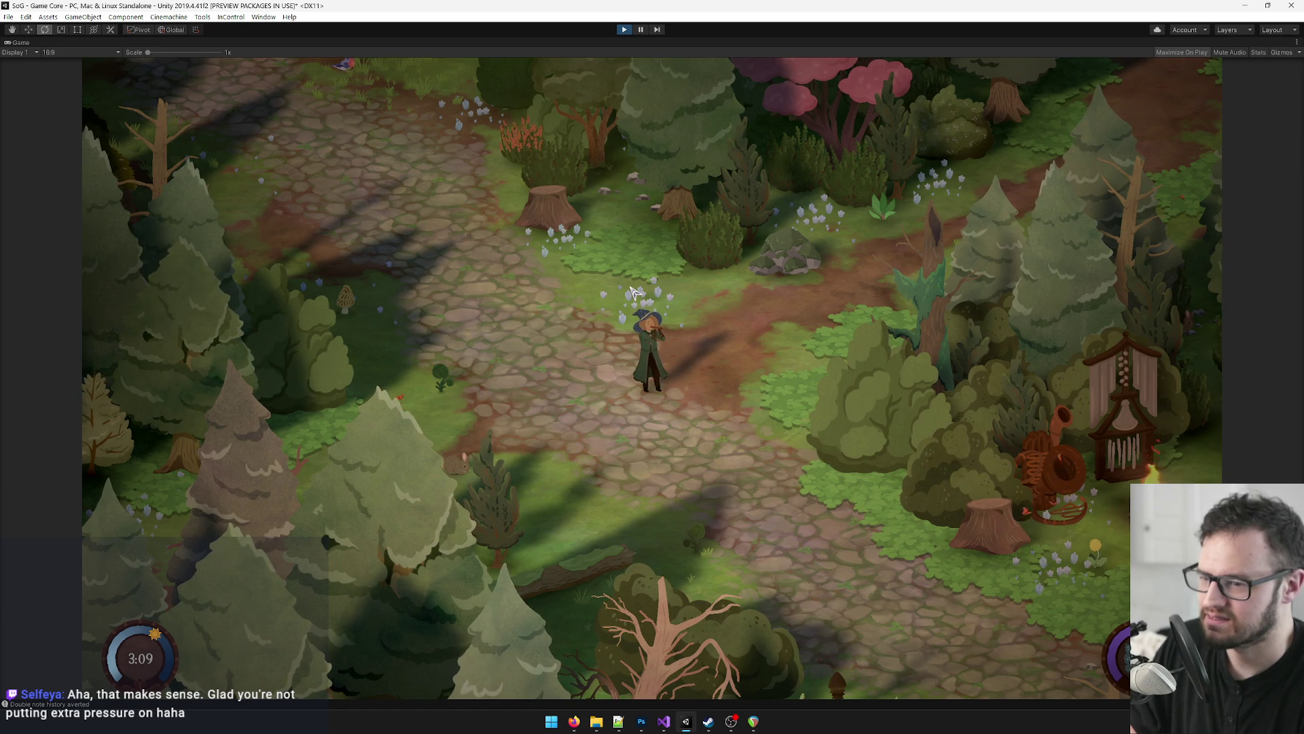
Step: Play the flute melody in REAPER and listen to the in-game song in Unity
key(alt+Tab)
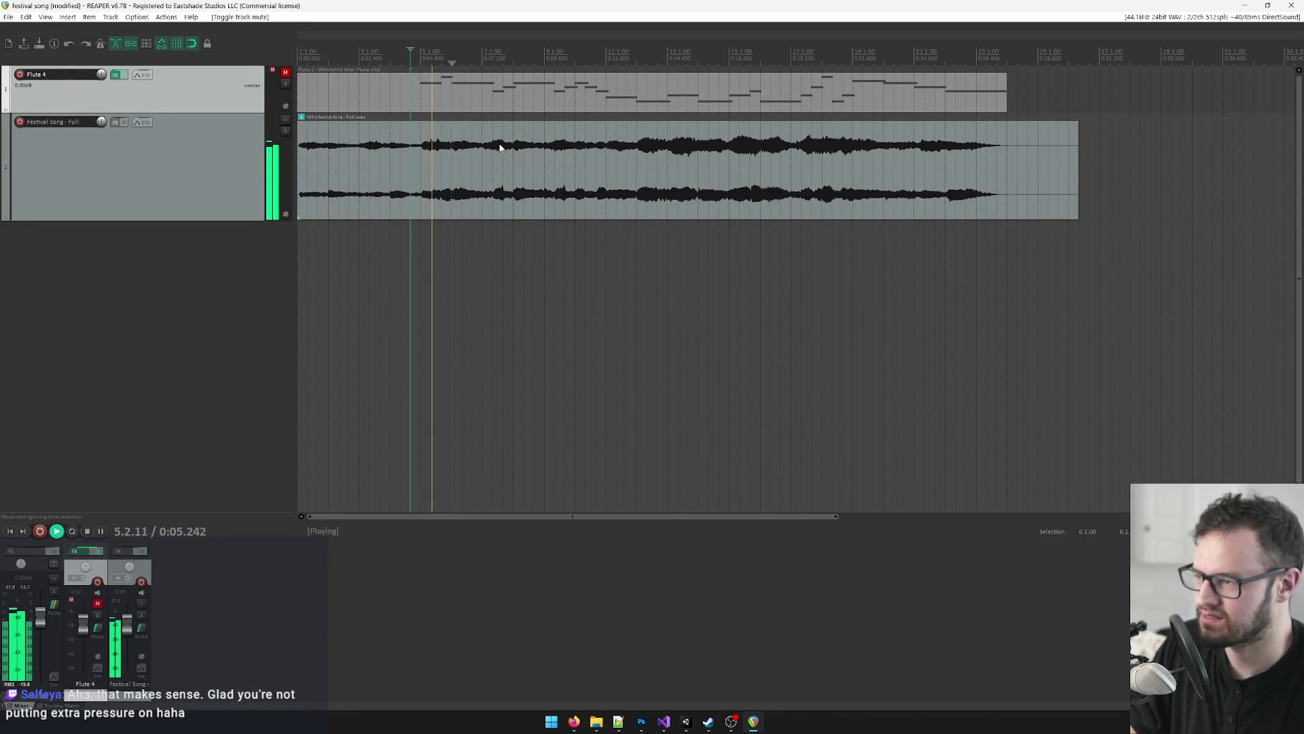
key(alt+Tab)
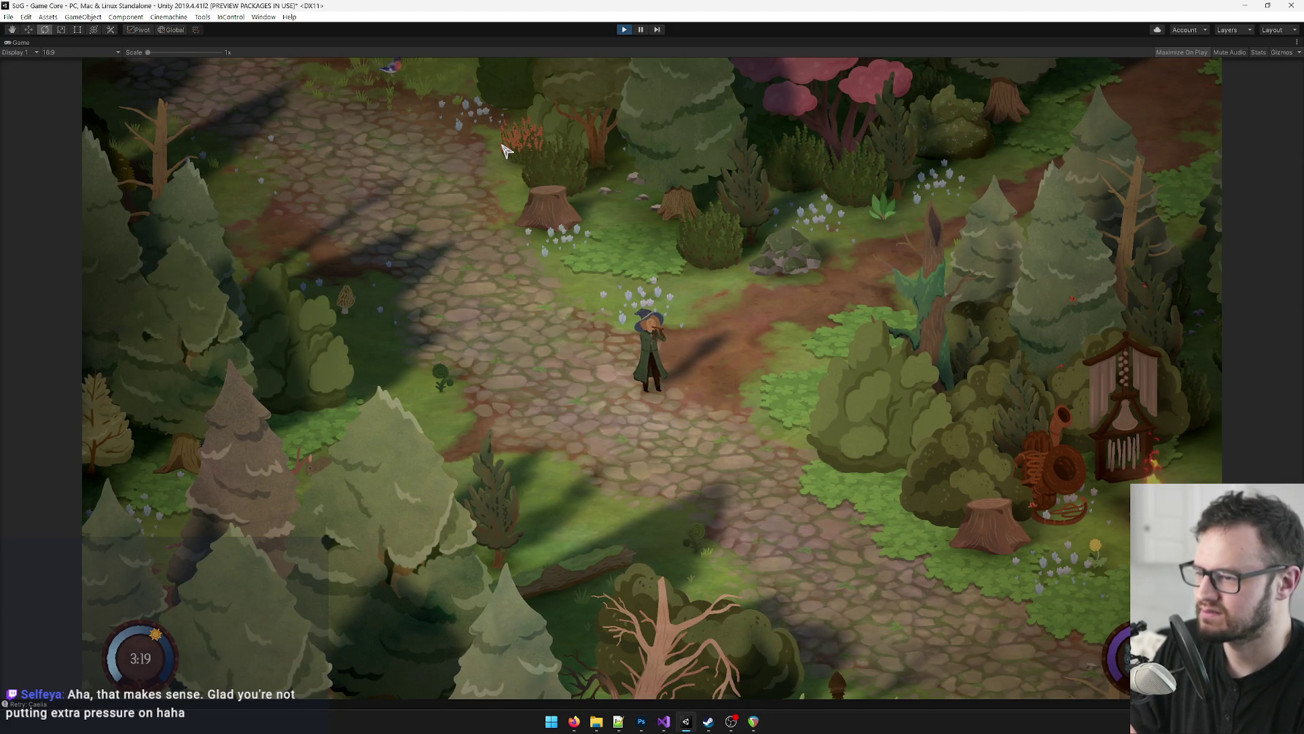
key(alt+Tab)
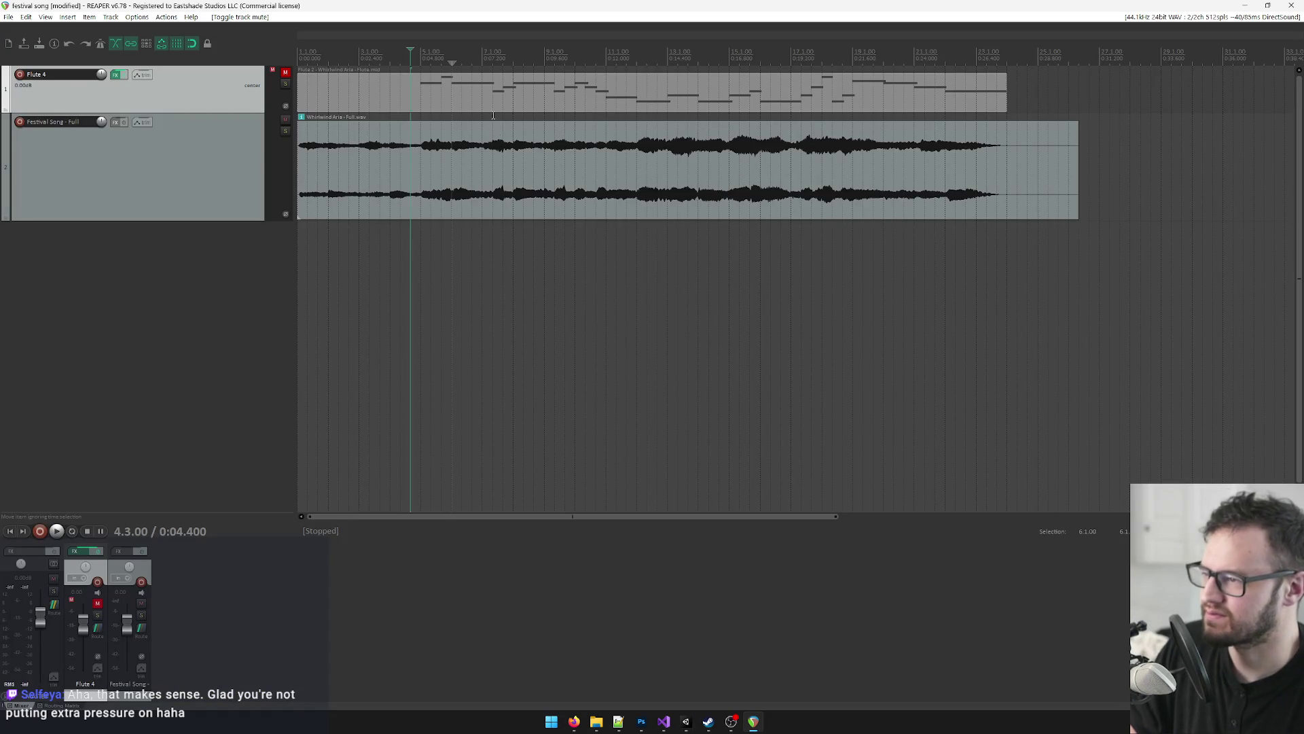
key(space)
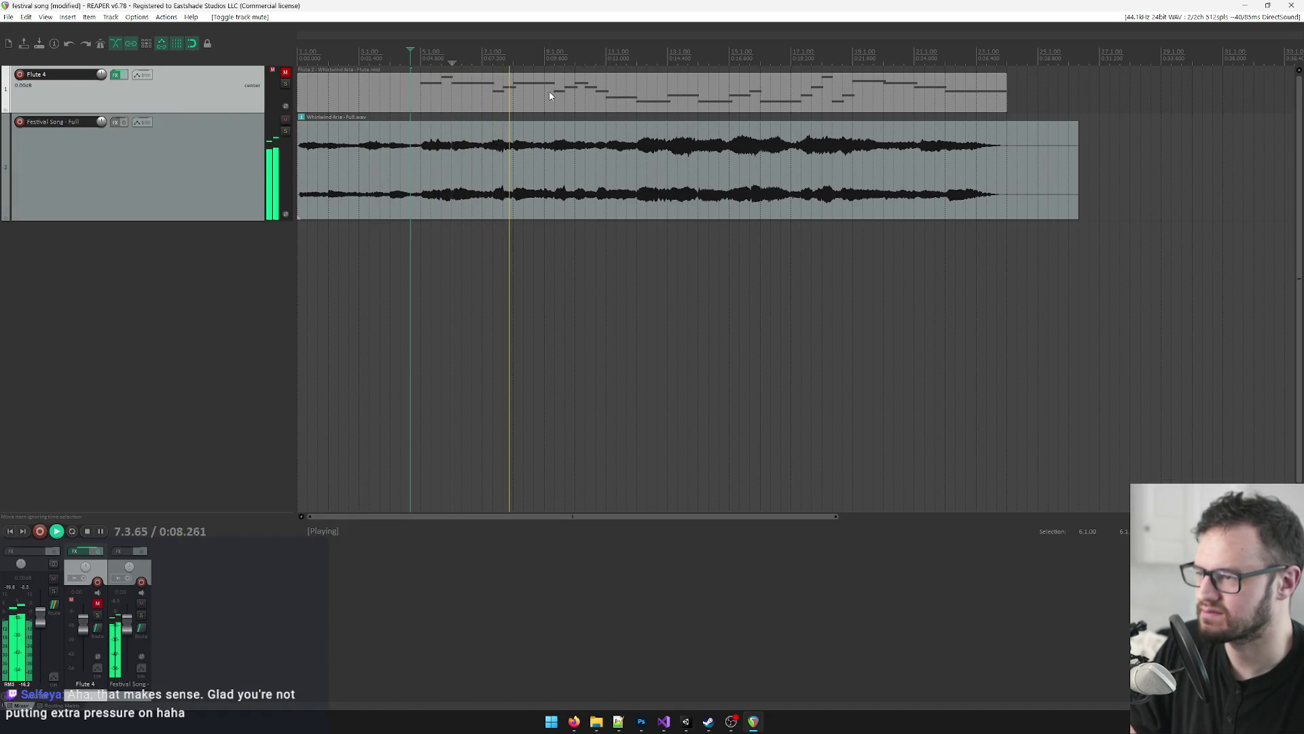
key(alt+Tab)
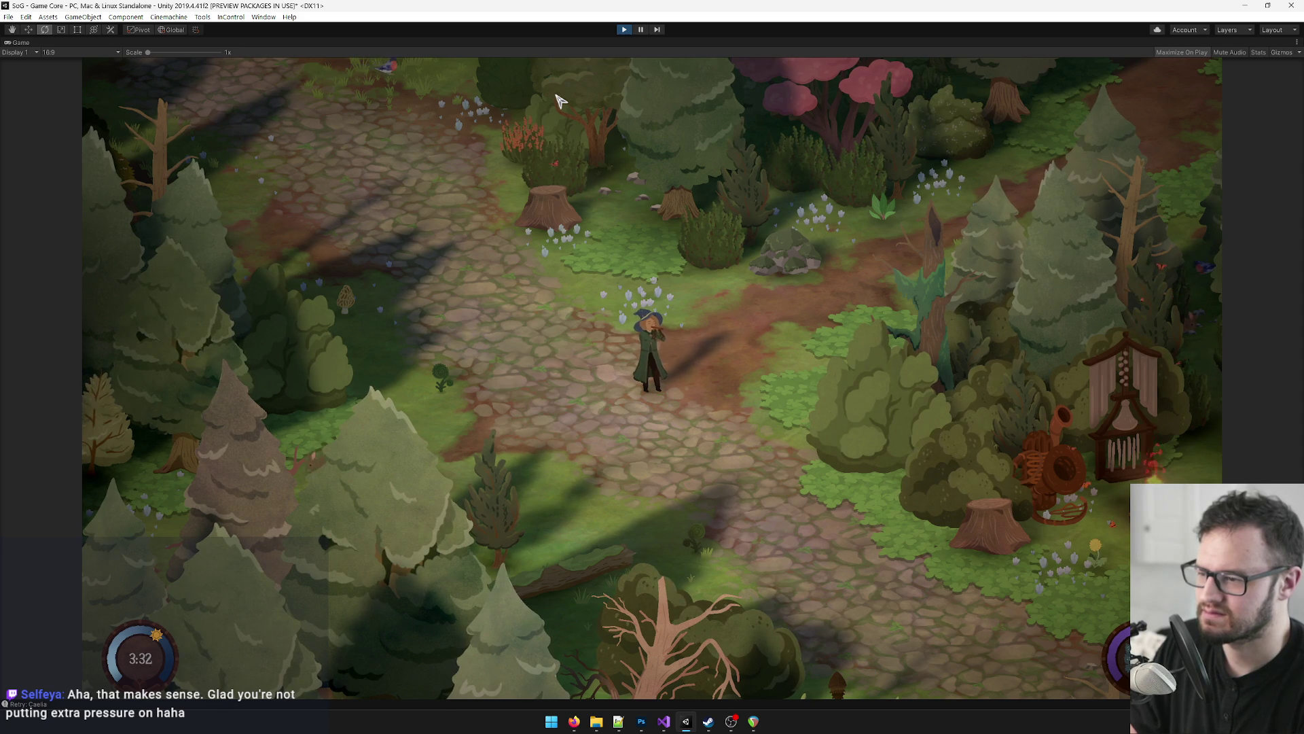
Step: Return to REAPER and set the playback start at bar 5
key(alt+Tab)
scroll(554, 97, down, 2)
scroll(489, 94, up, 4)
click(466, 89)
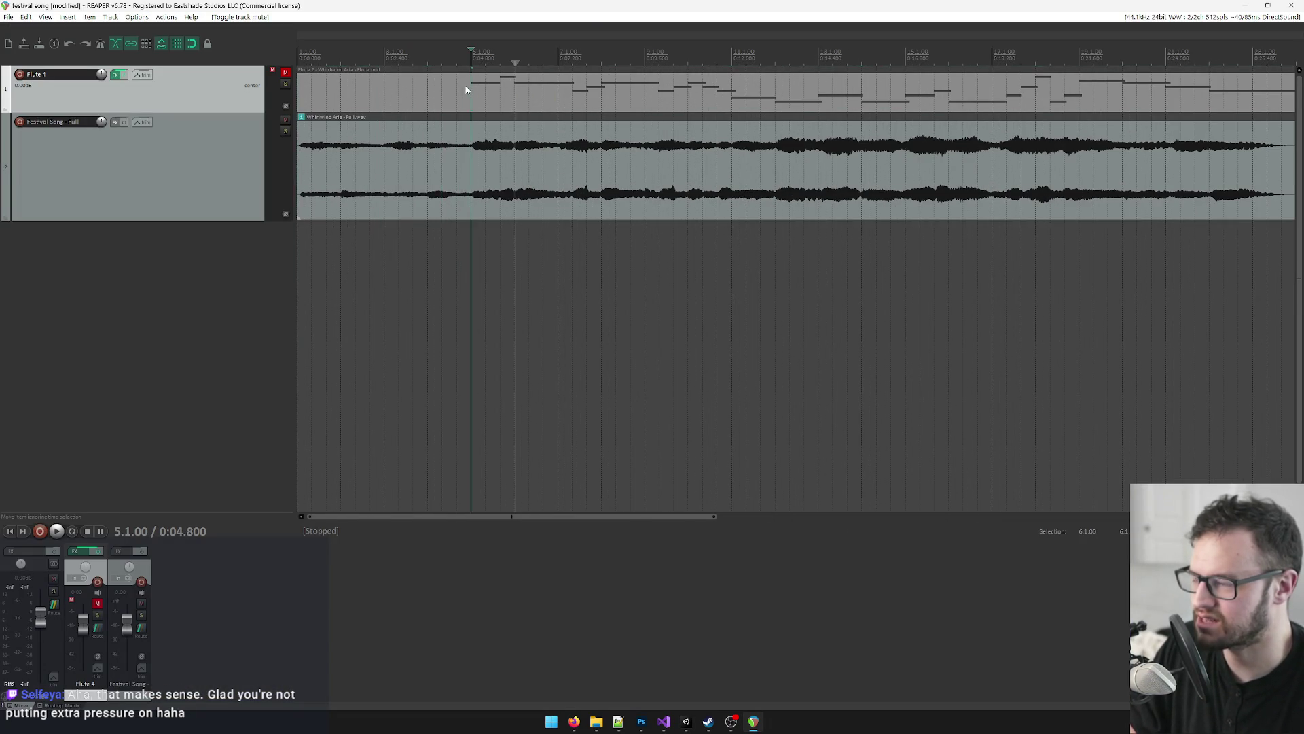
Step: Transpose every note of the flute MIDI take up one semitone and unmute the flute track
double_click(466, 90)
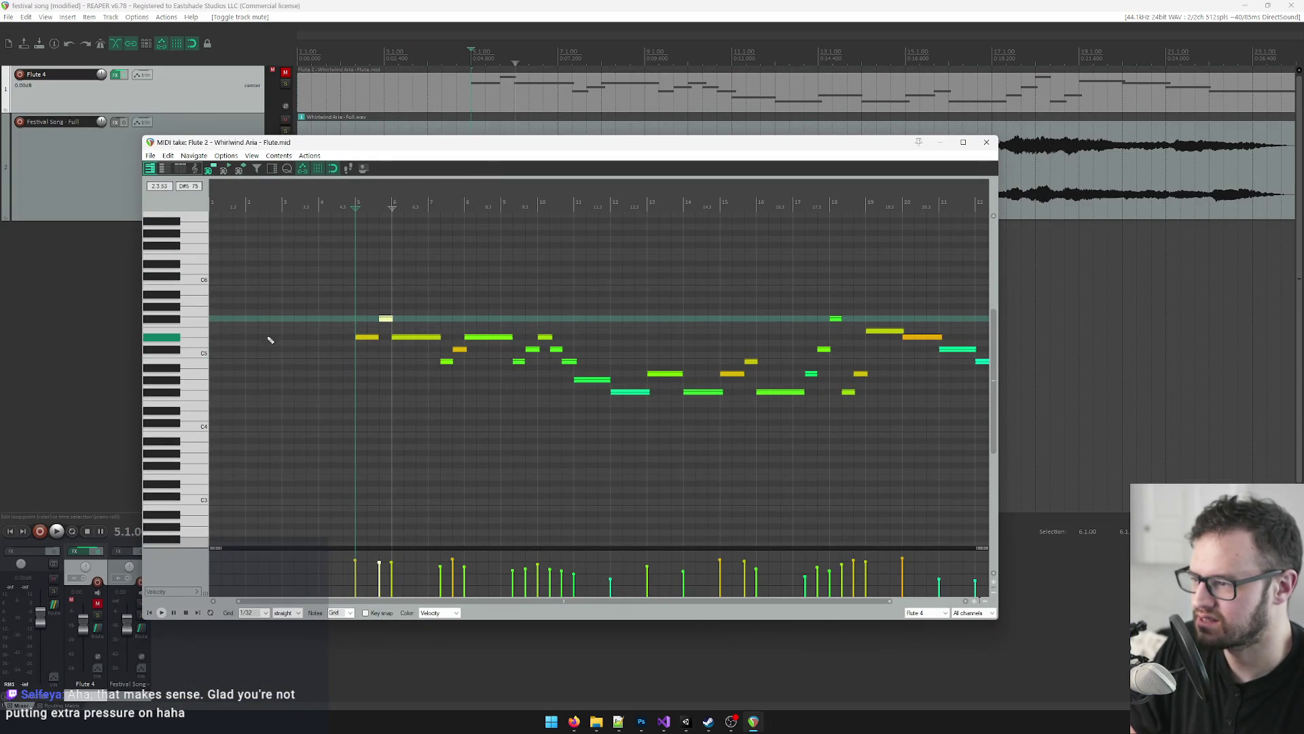
click(366, 338)
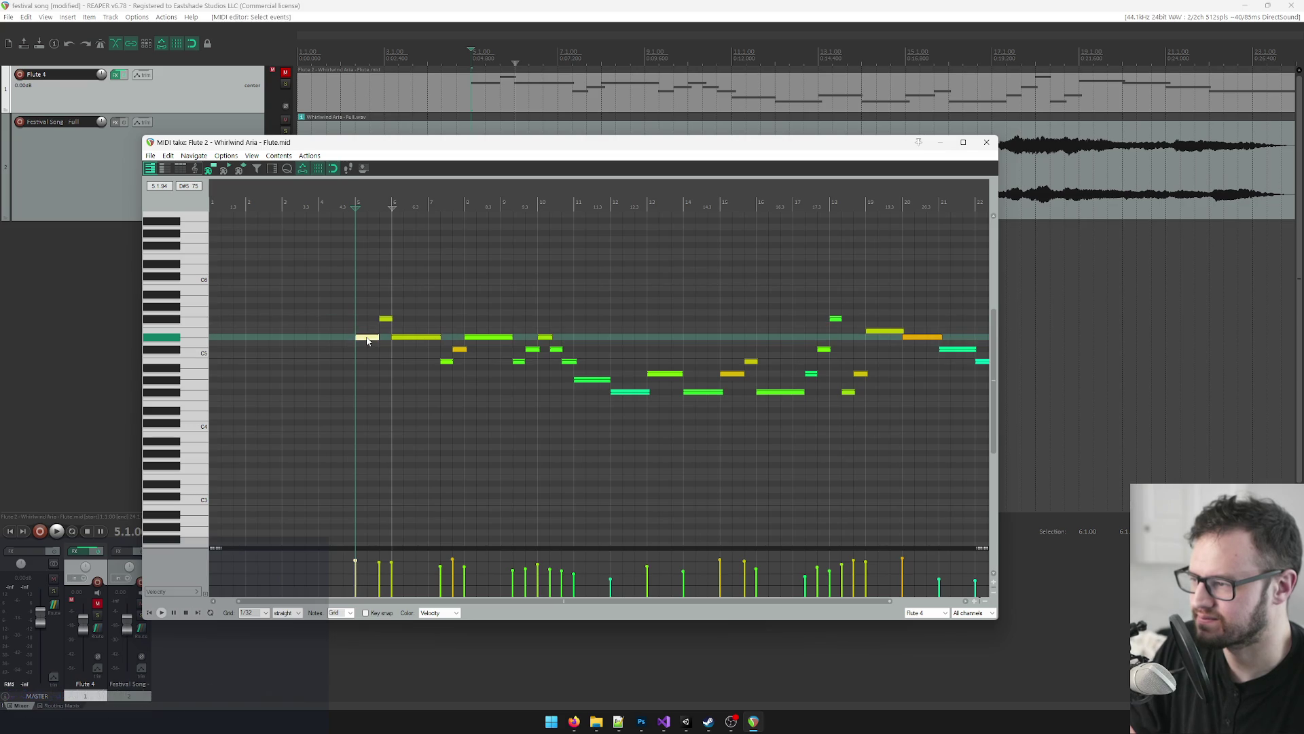
key(ctrl+a)
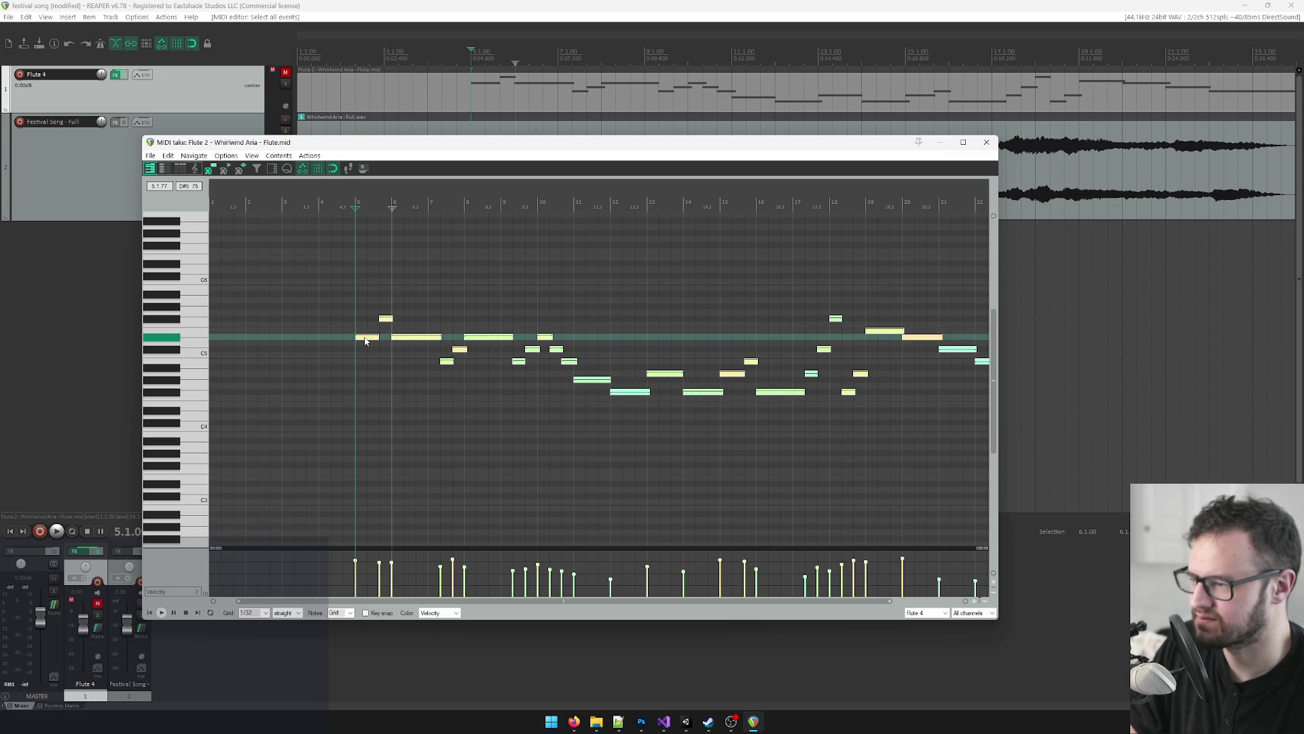
key(Up)
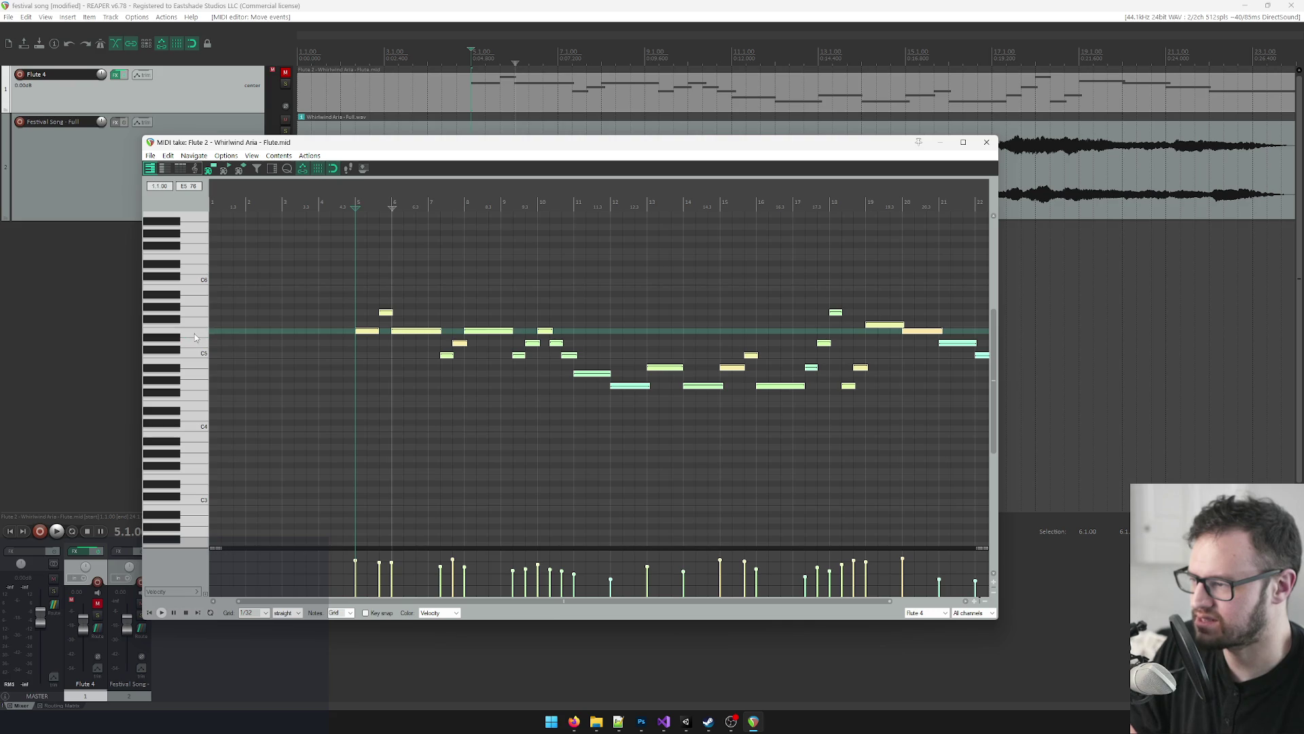
click(986, 142)
click(285, 73)
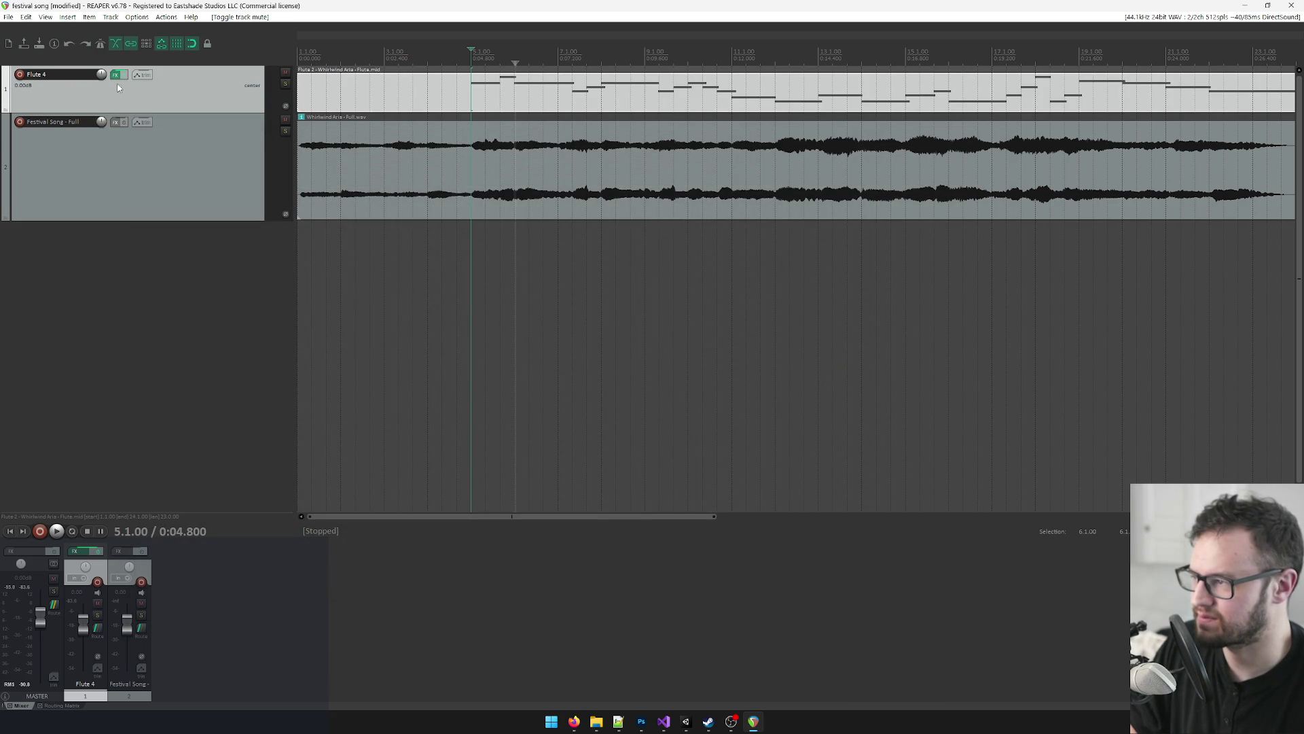
Step: Reopen the flute take, preview E5 against the game, check the high G5 note, then close
double_click(468, 97)
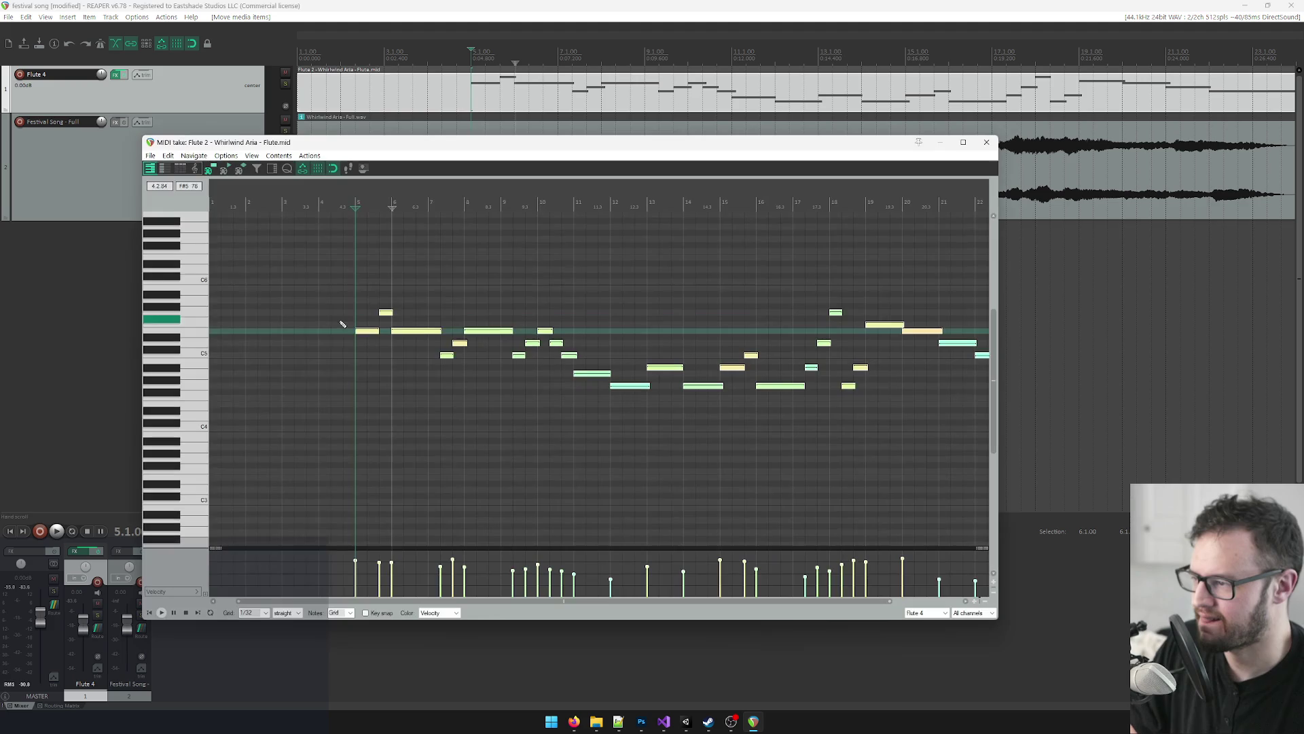
click(199, 334)
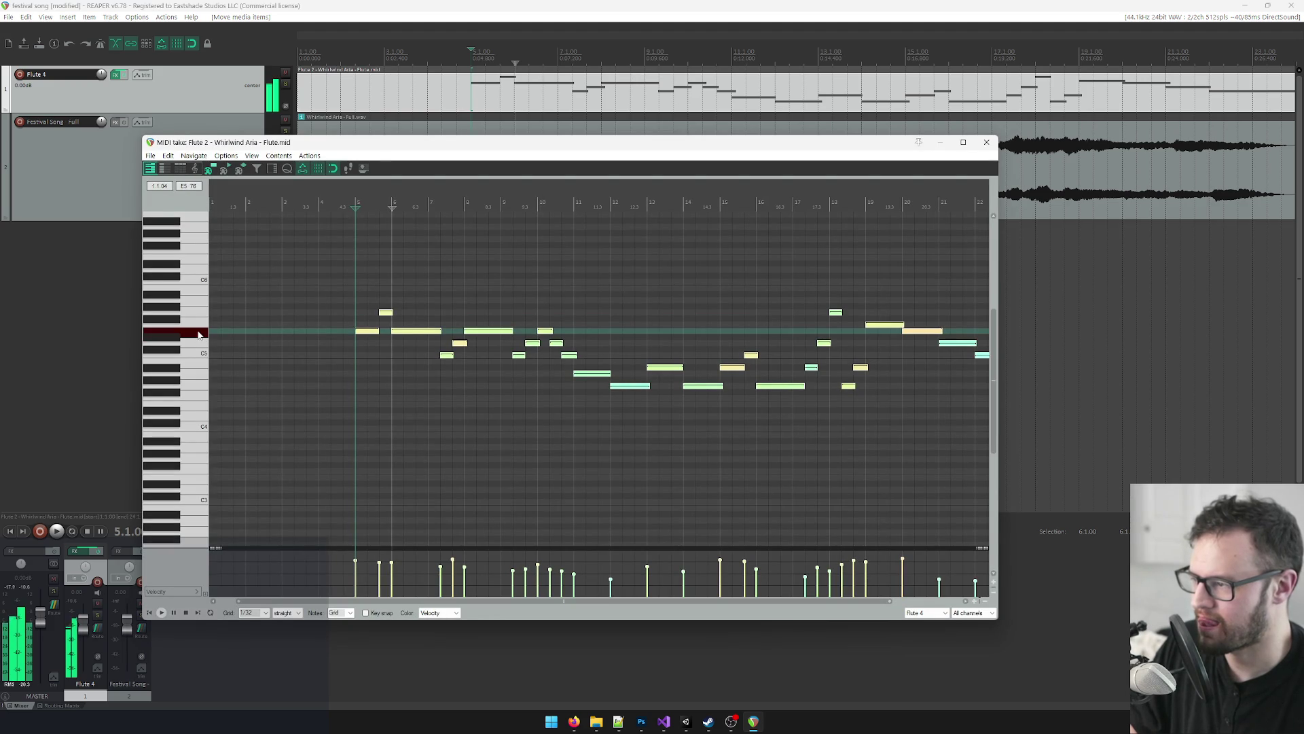
click(686, 721)
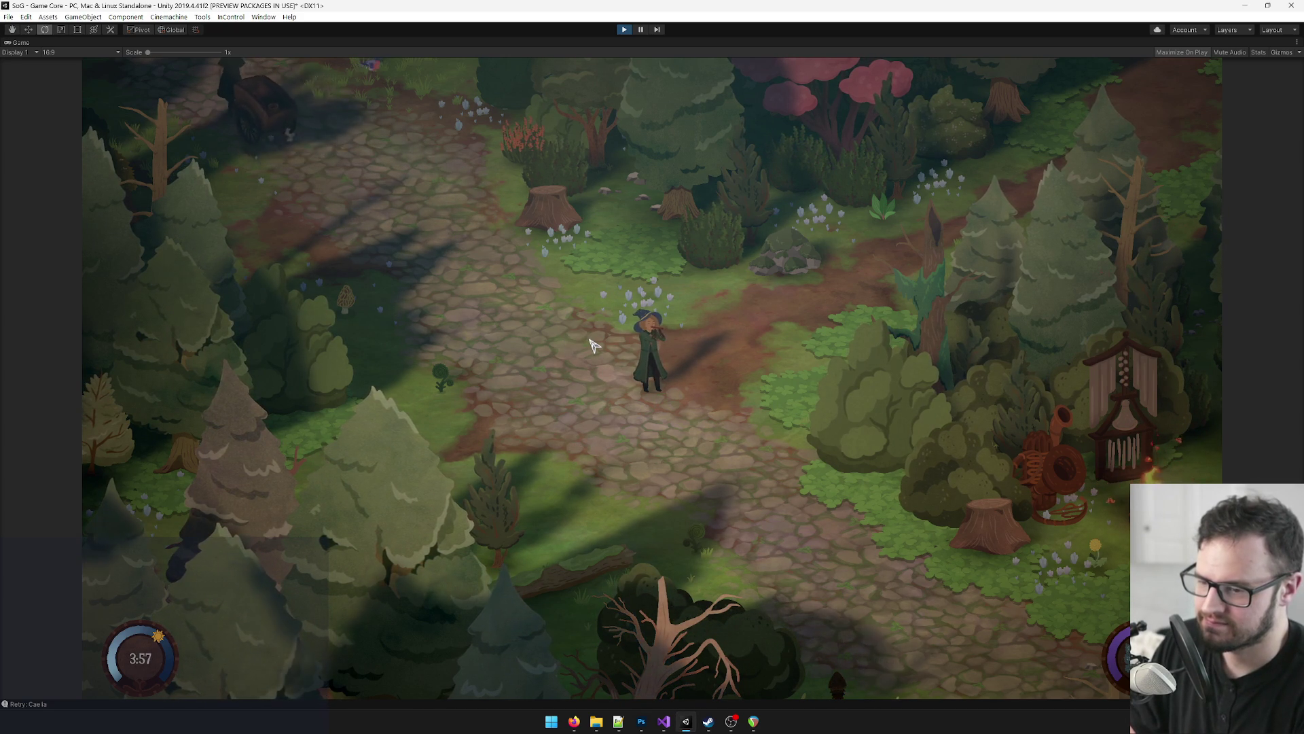
key(alt+Tab)
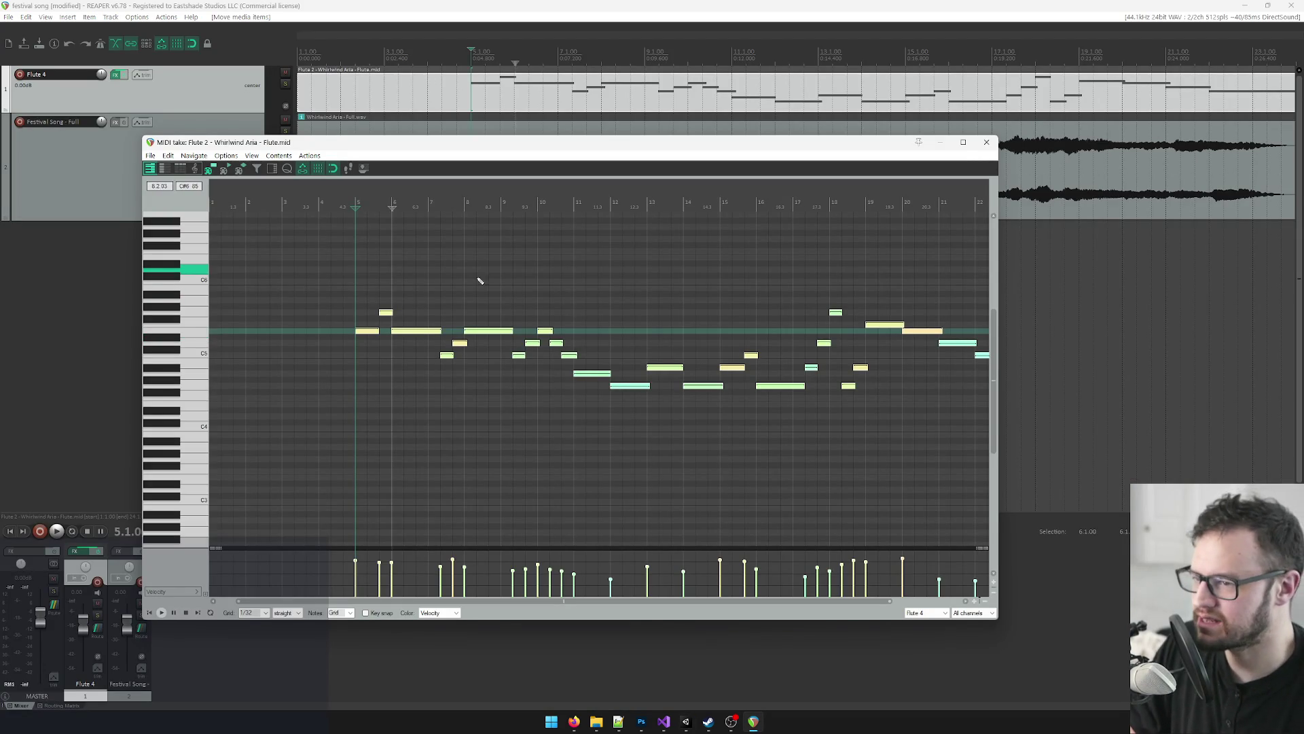
click(386, 314)
scroll(681, 204, down, 3)
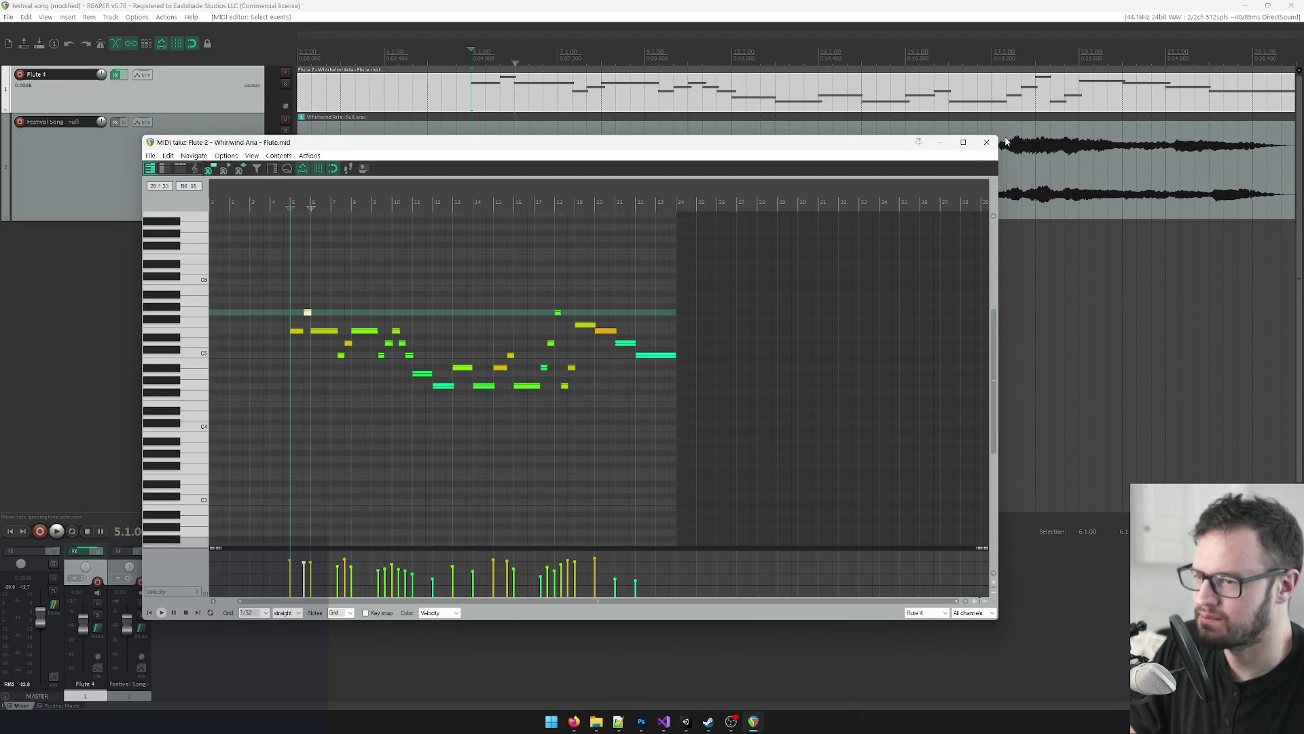
click(986, 142)
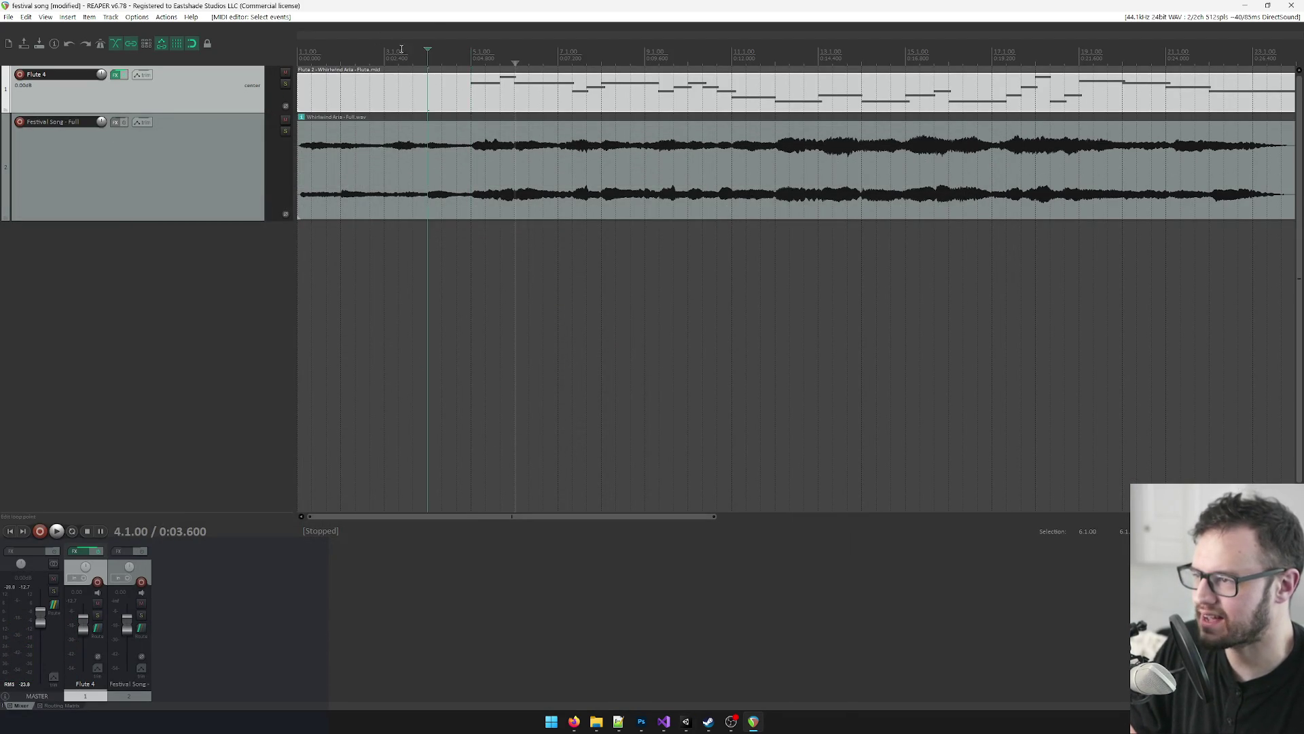
Step: Play the project from the start, briefly soloing the Festival Song track
key(Home)
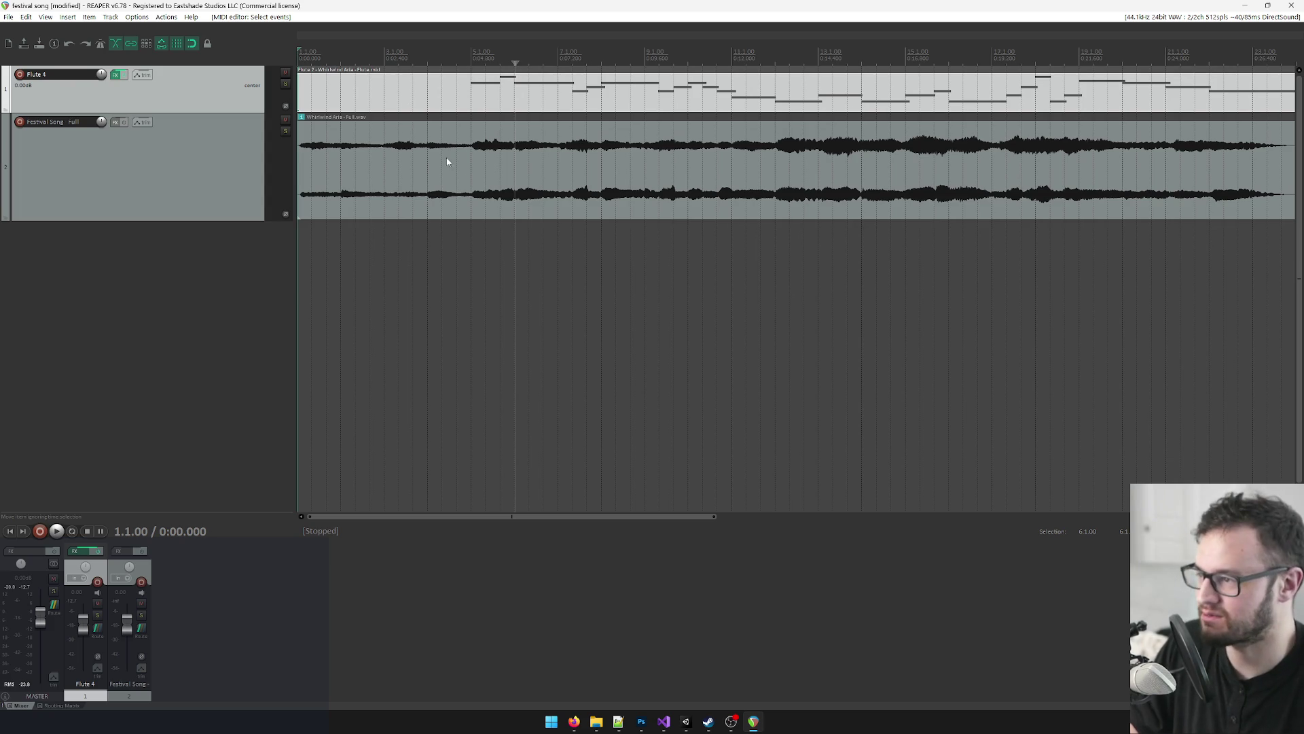
key(space)
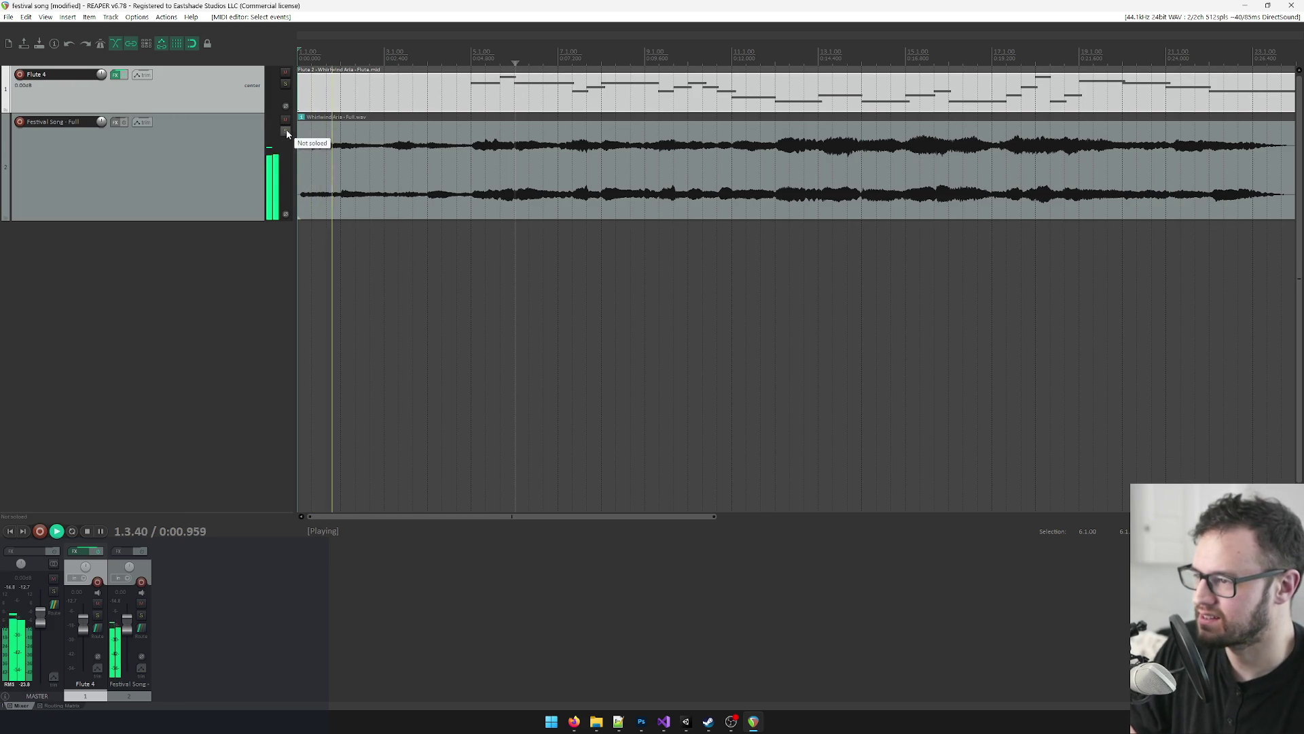
click(286, 131)
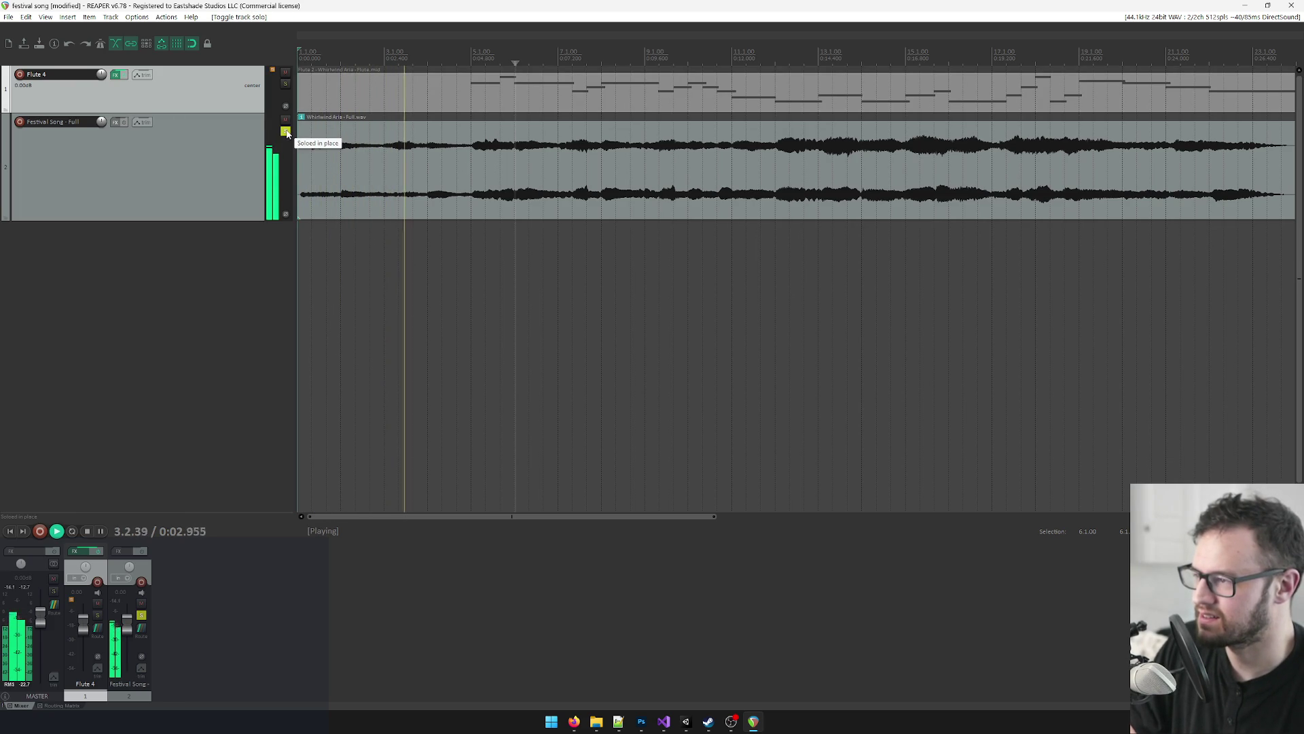
click(286, 131)
key(space)
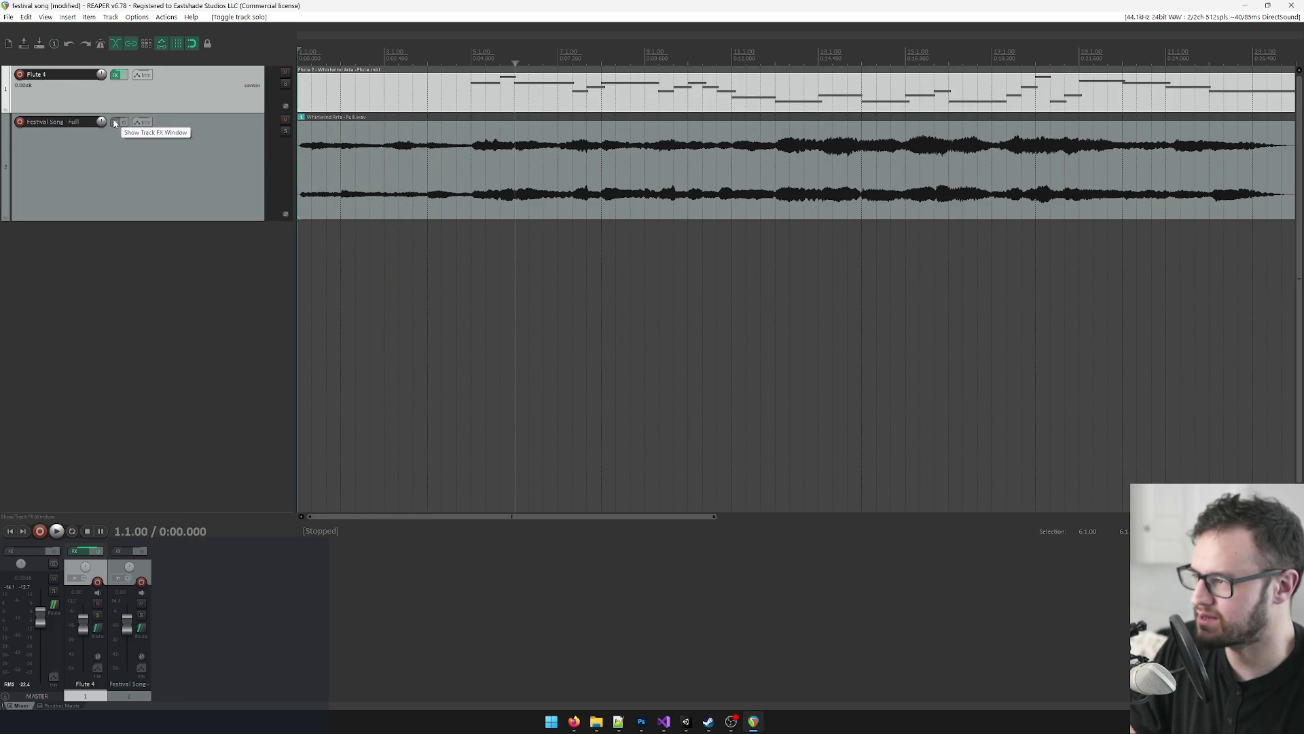
Step: Add VST: ReaPitch (Cockos) to the Festival Song track using the 'pitch' filter
click(115, 121)
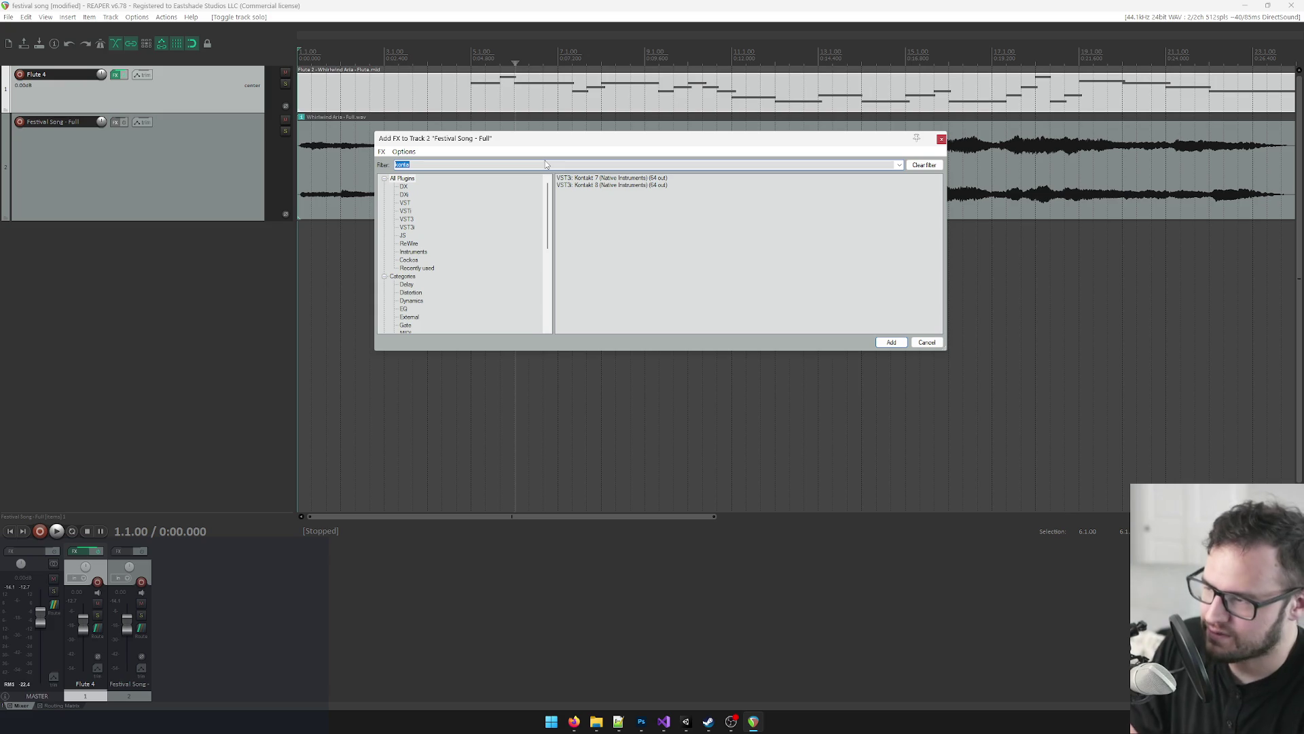
text(pitch)
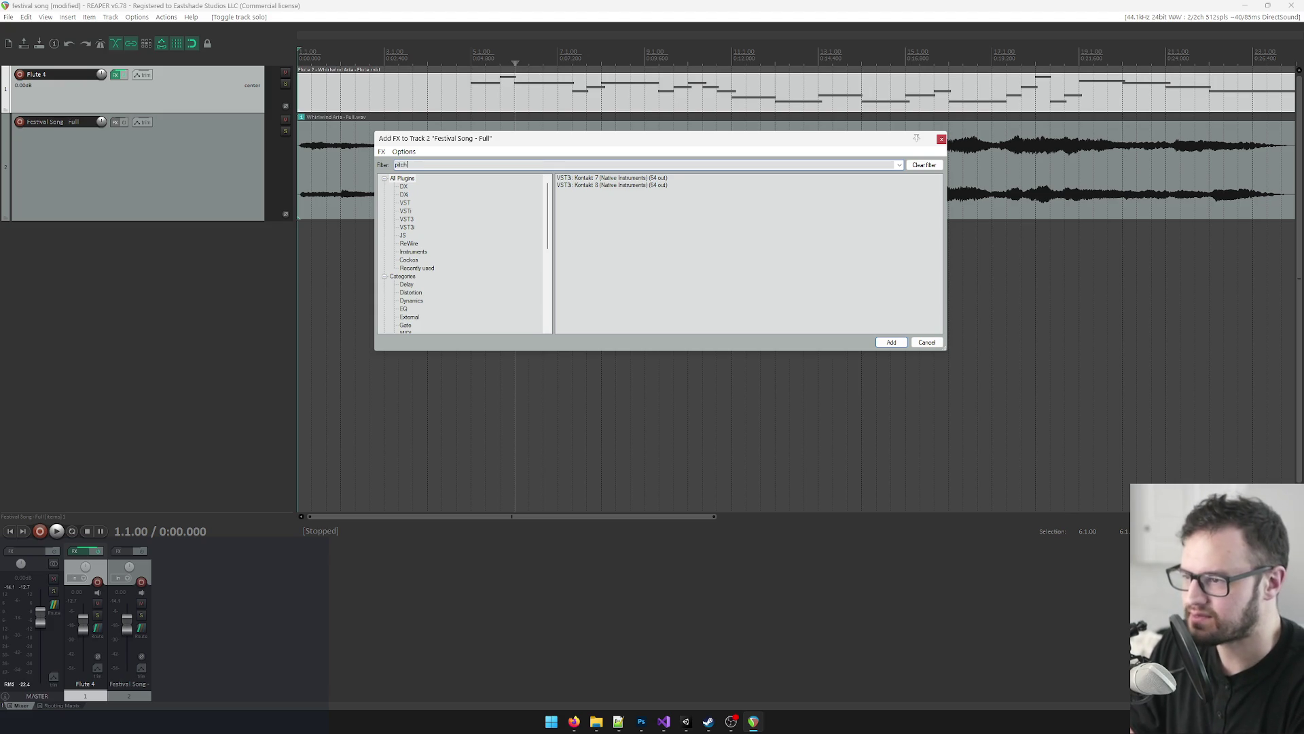
key(Down)
click(885, 343)
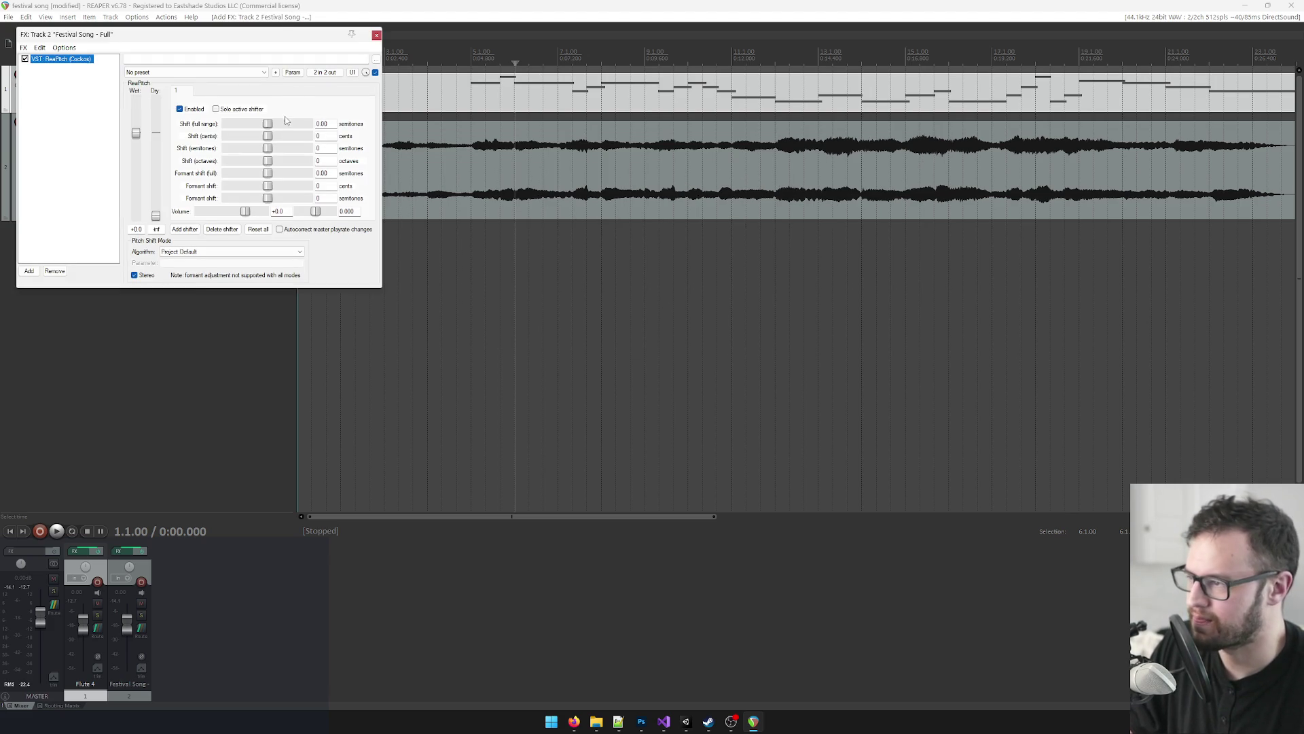
Step: Set ReaPitch's full-range shift to 1 and play the song to hear the result
drag(268, 38, 427, 136)
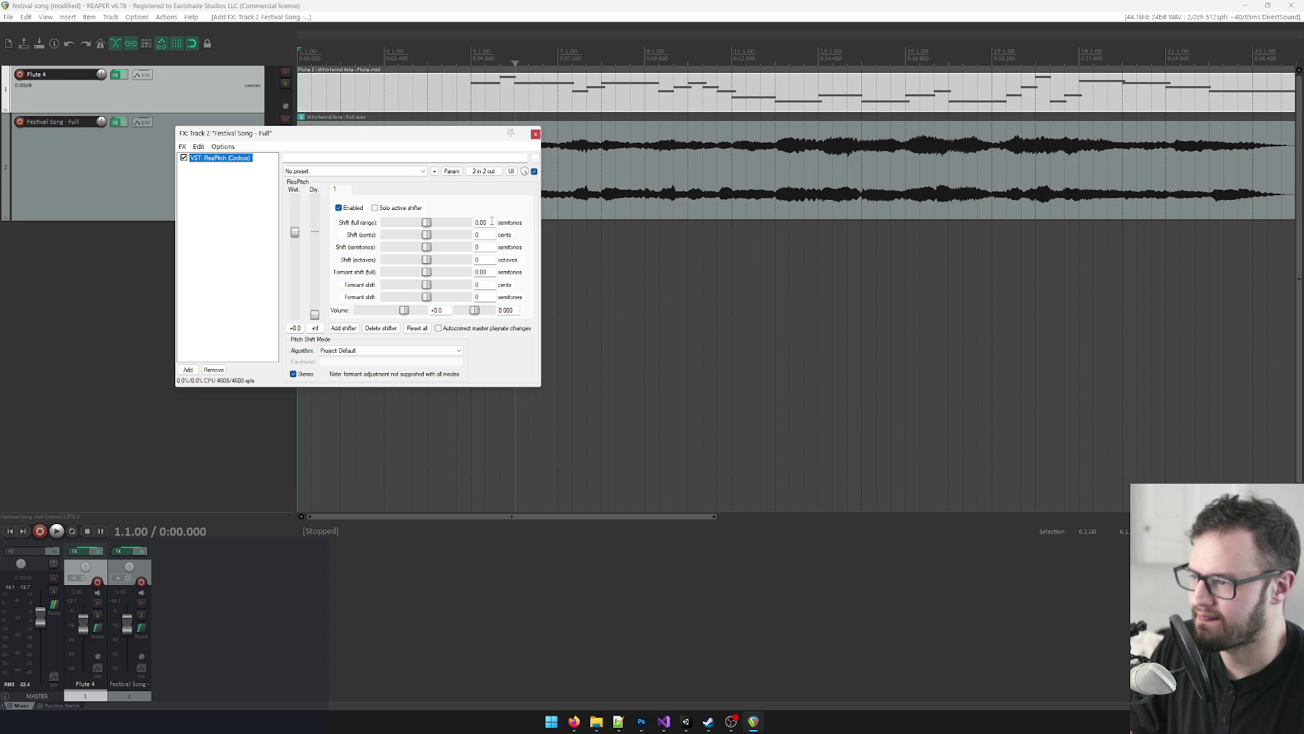
double_click(492, 222)
text(1)
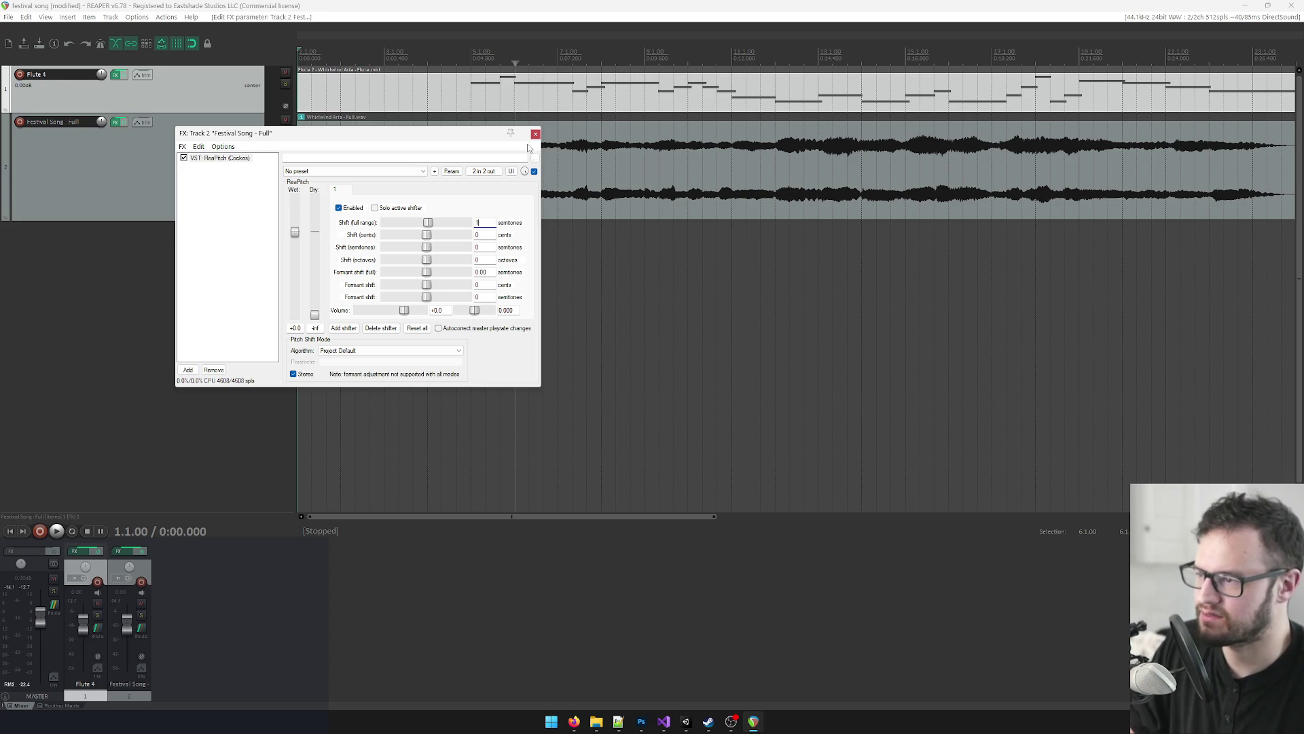
click(535, 134)
click(471, 163)
key(space)
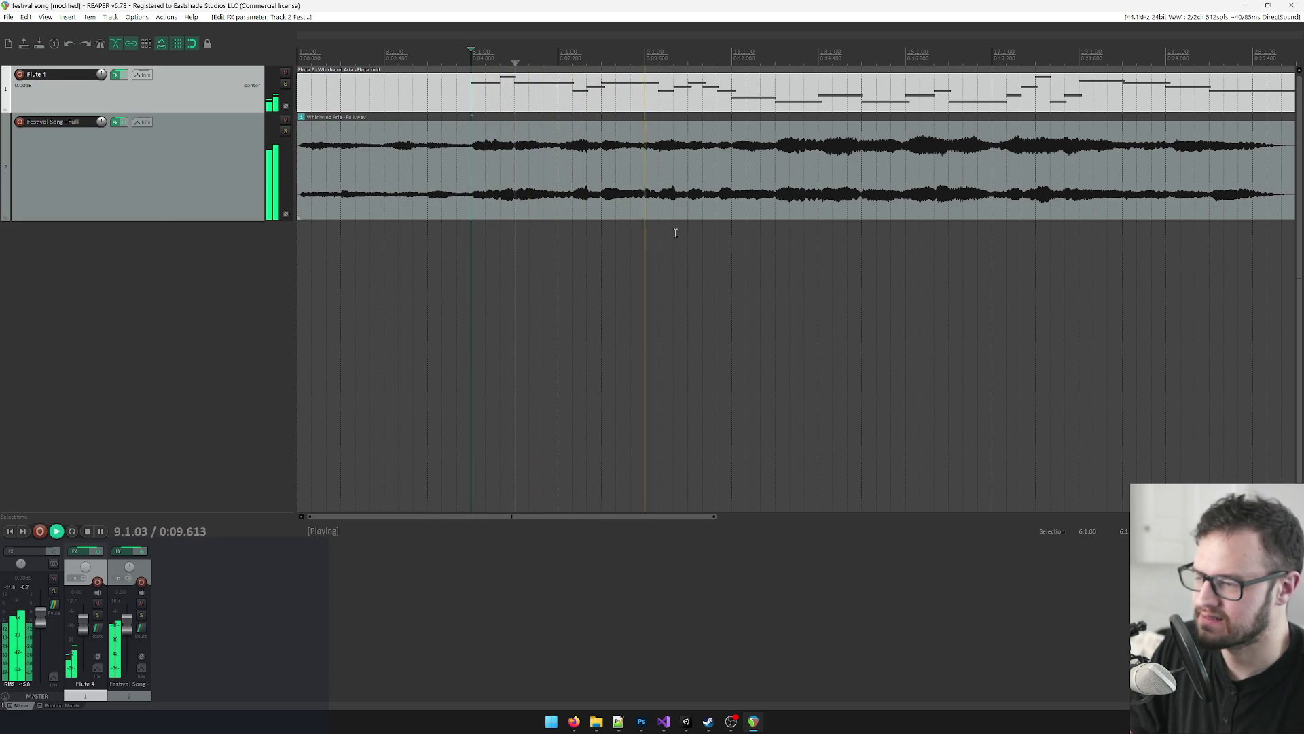
scroll(837, 252, down, 2)
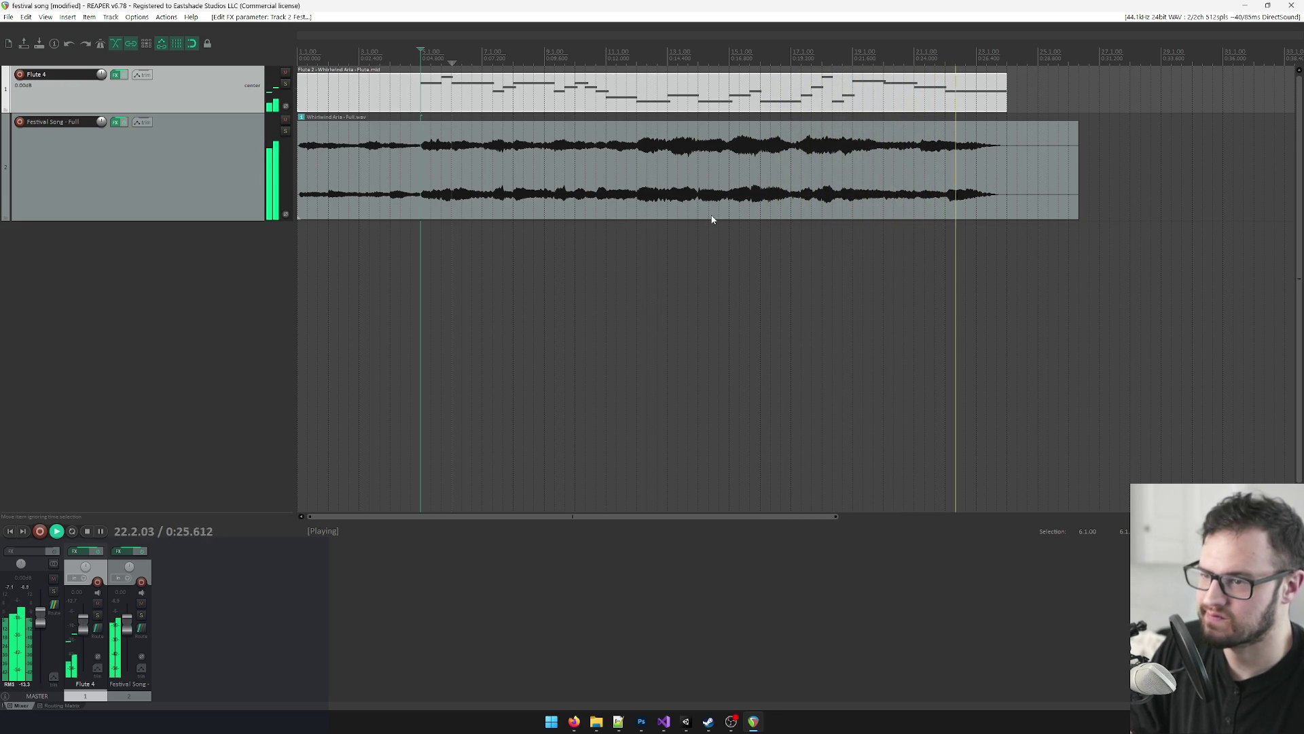
key(space)
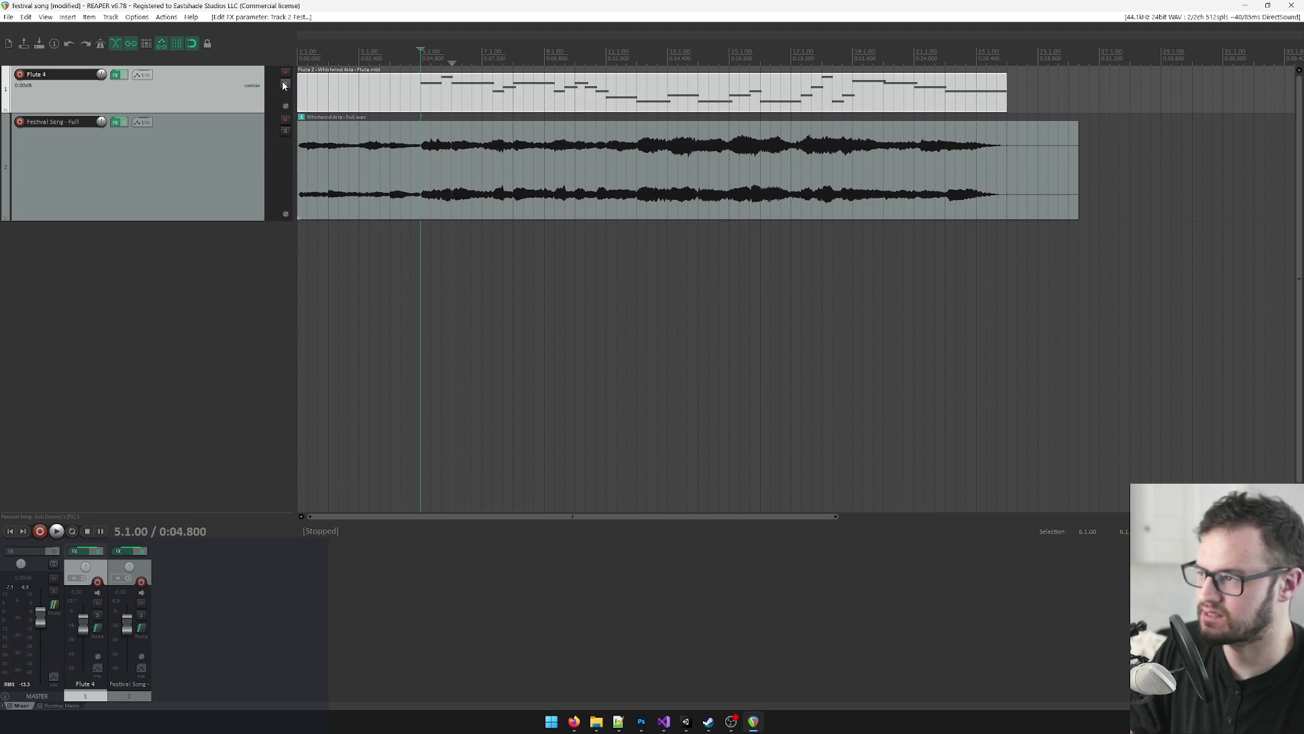
click(285, 72)
key(space)
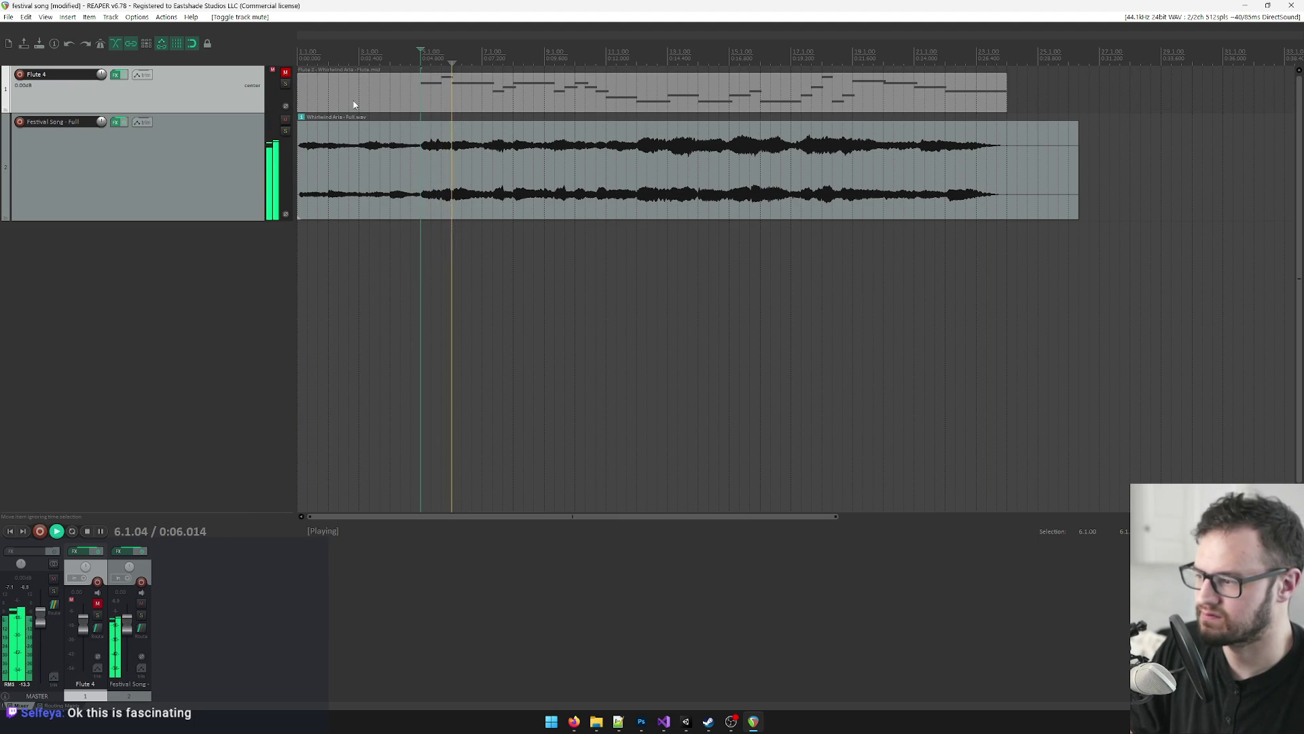
key(space)
click(285, 72)
scroll(569, 195, up, 3)
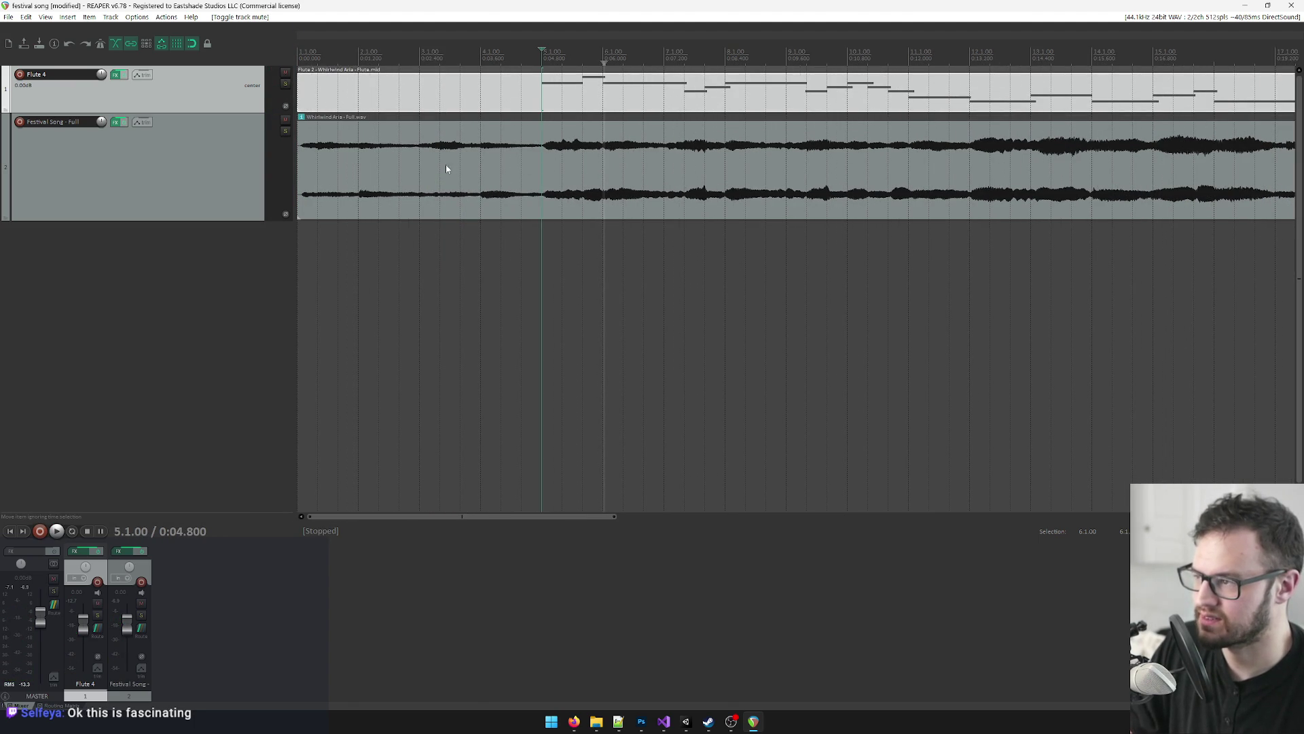
Step: Reopen the flute take, select the G5 and bar-5 notes, zoom in close, then switch to Unity
double_click(544, 93)
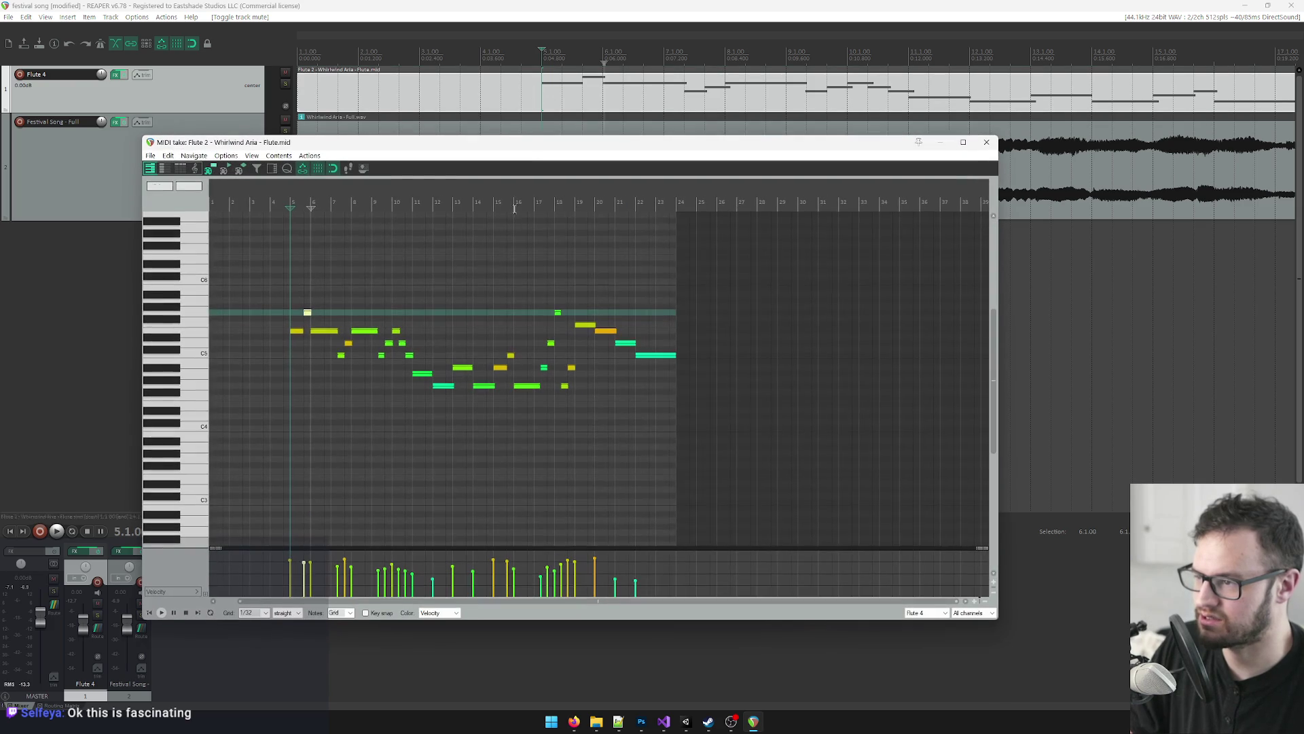
click(308, 313)
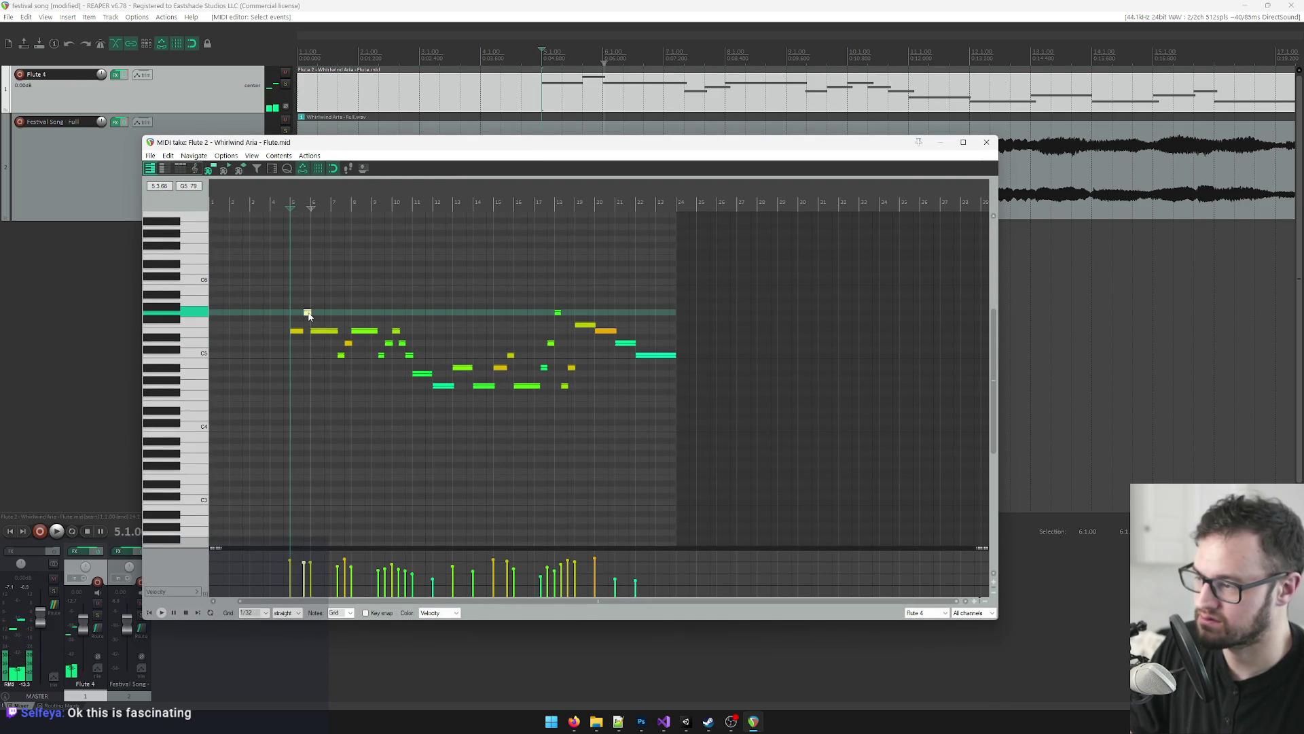
click(296, 330)
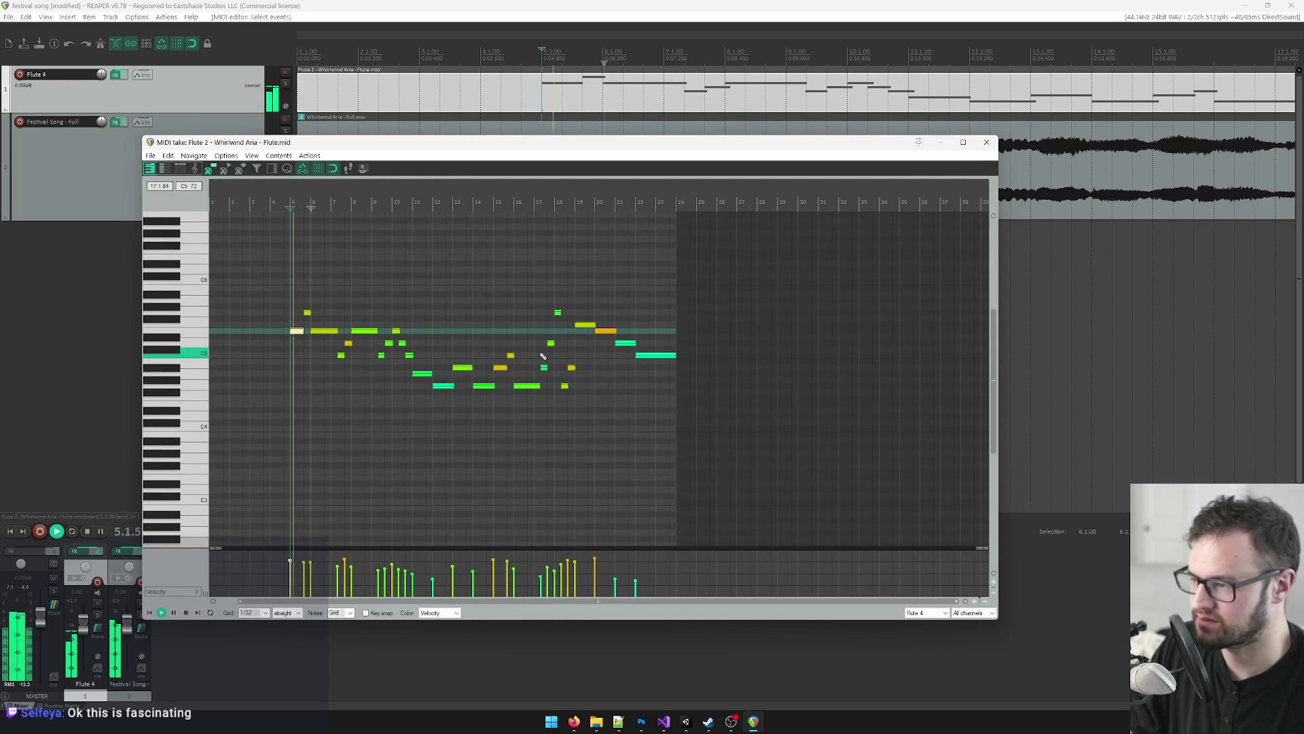
scroll(727, 417, up, 3)
drag(554, 138, 586, 107)
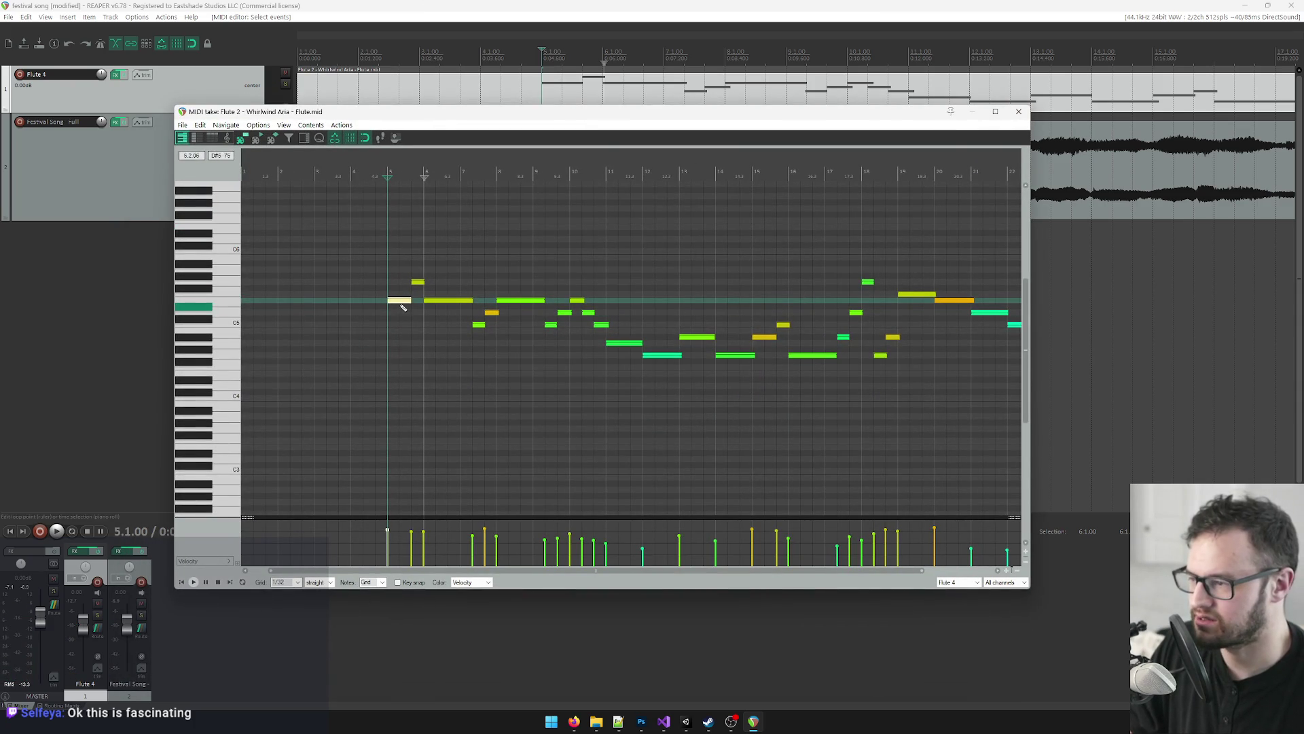
scroll(377, 303, up, 3)
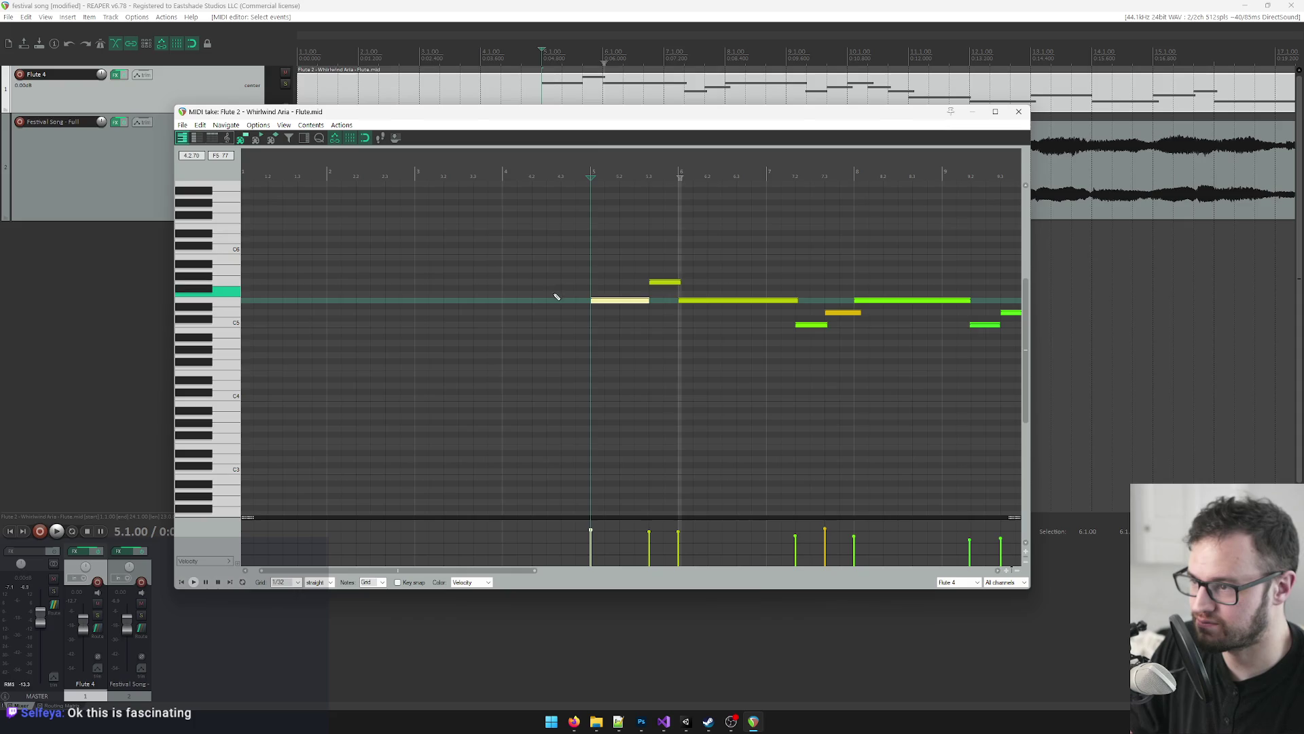
key(alt+Tab)
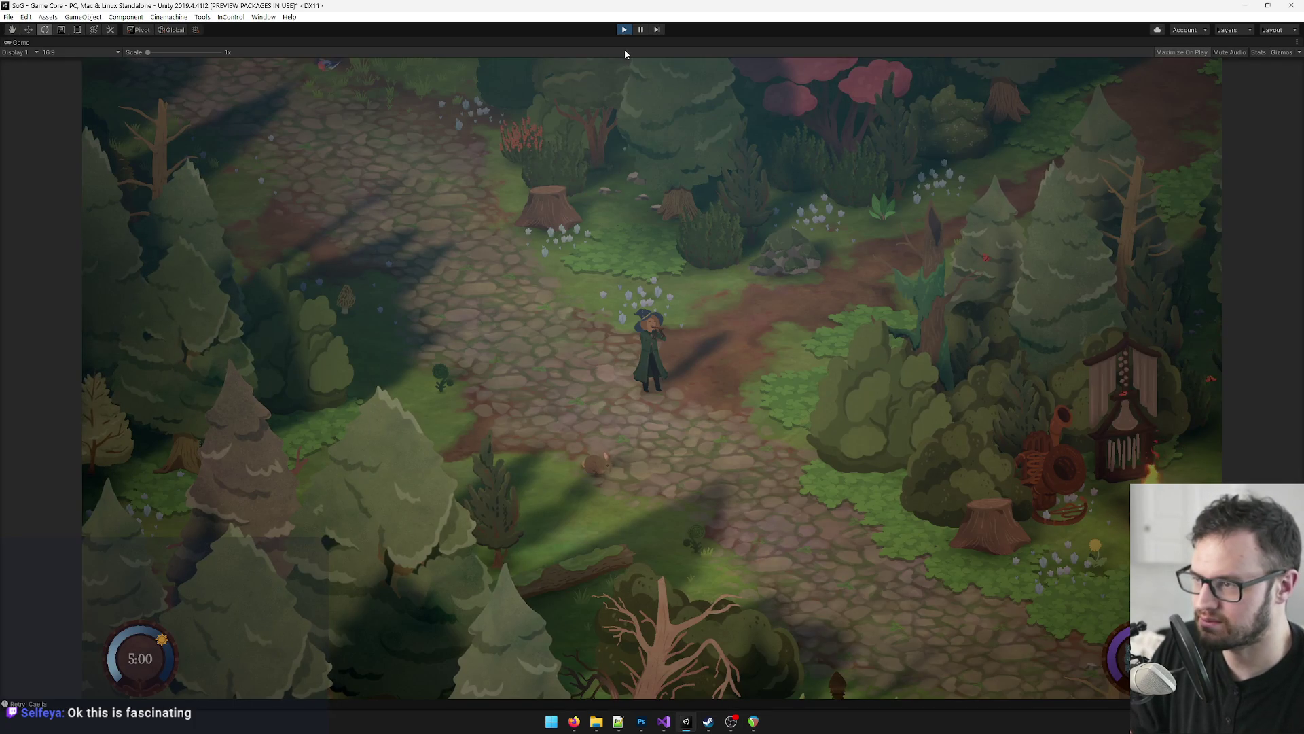
Step: Bring up Visual Studio showing SandcastleSong.txt from the taskbar
click(662, 721)
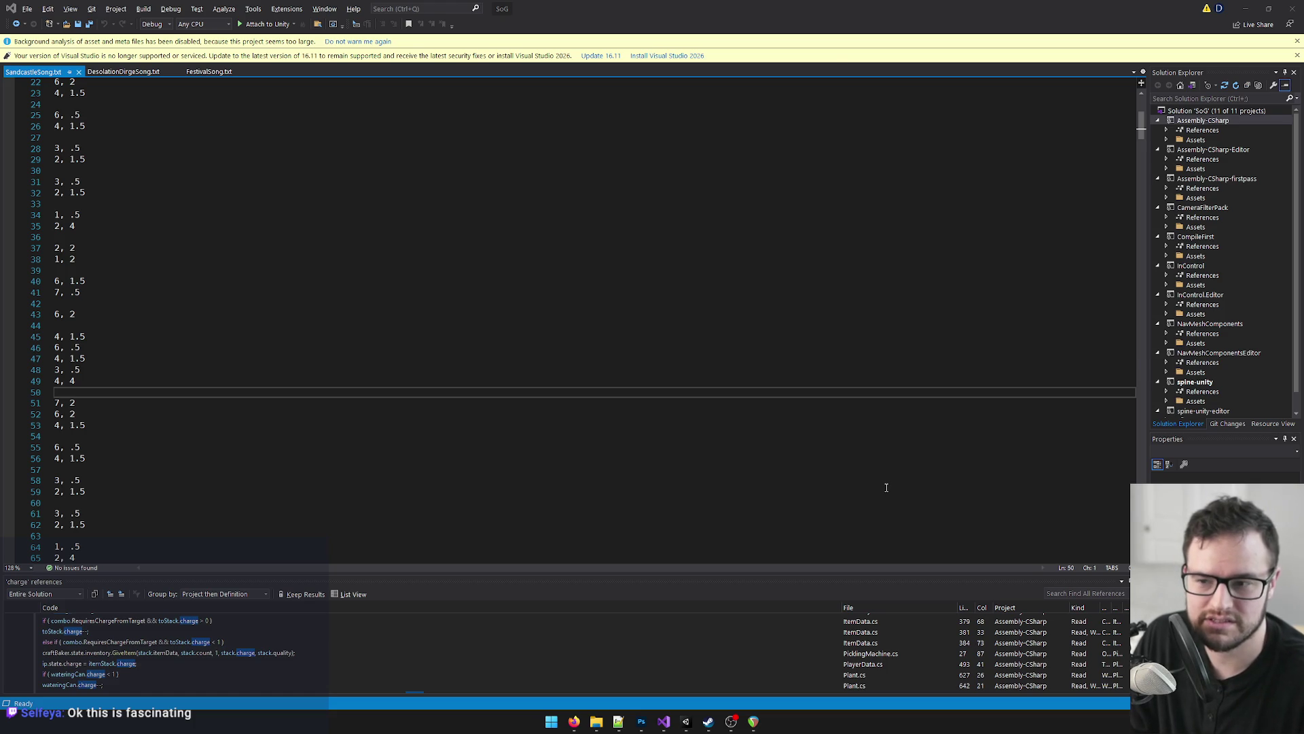
Step: Return from Visual Studio to the Unity editor with the ShrineRepair song data
key(alt+Tab)
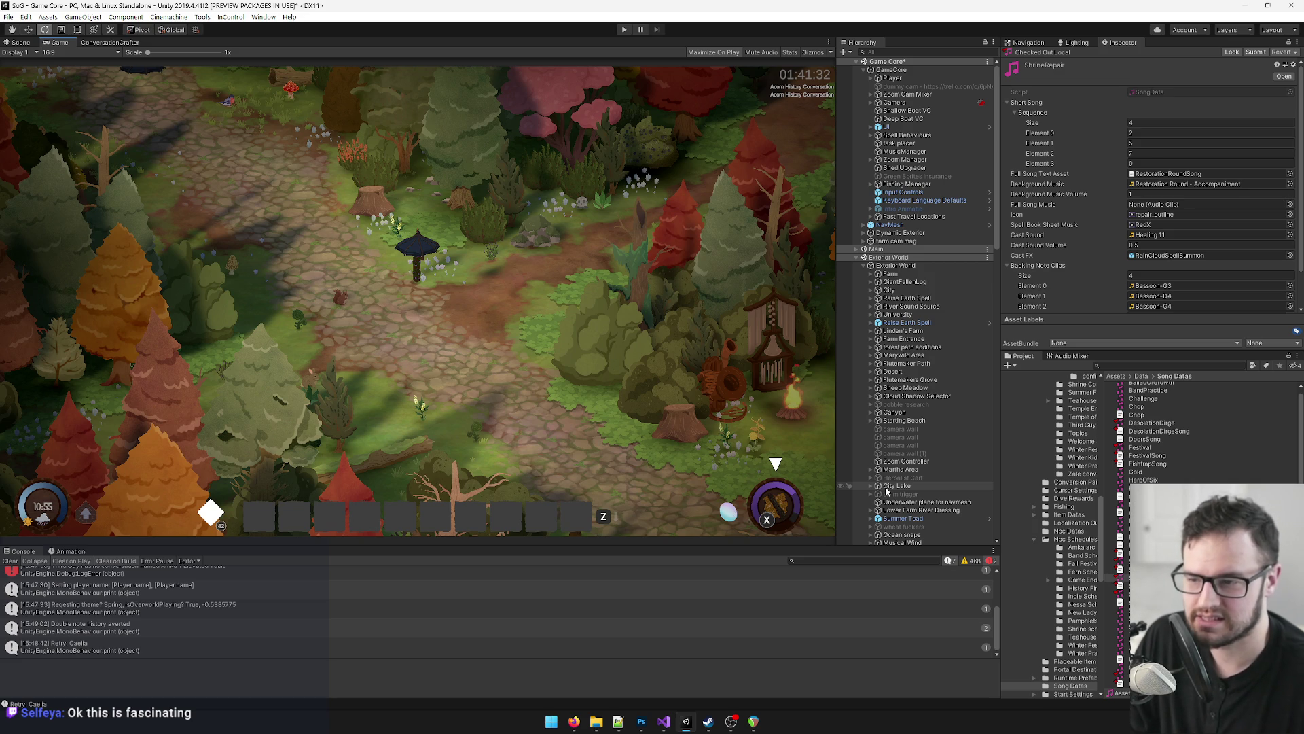
Step: Widen the Inspector panel and make the Project asset list with Song Datas taller
drag(1001, 294, 996, 291)
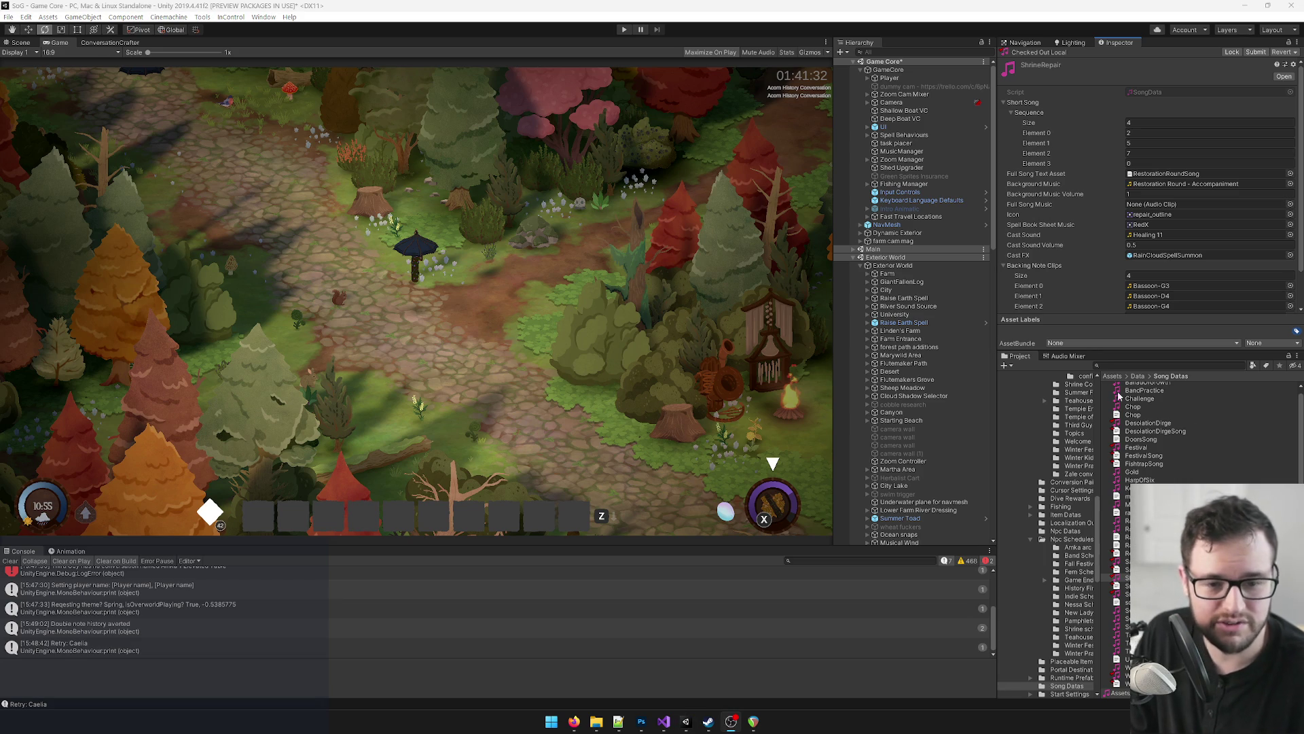
click(995, 309)
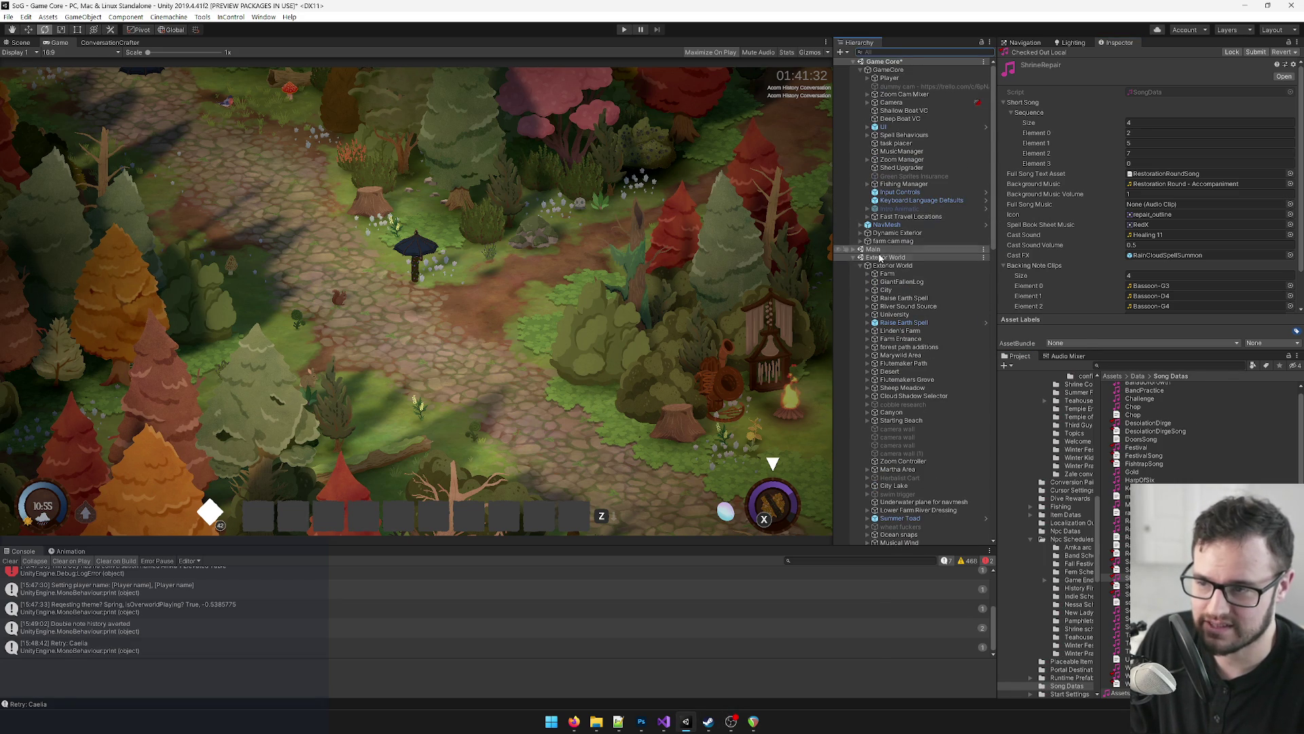
click(1118, 366)
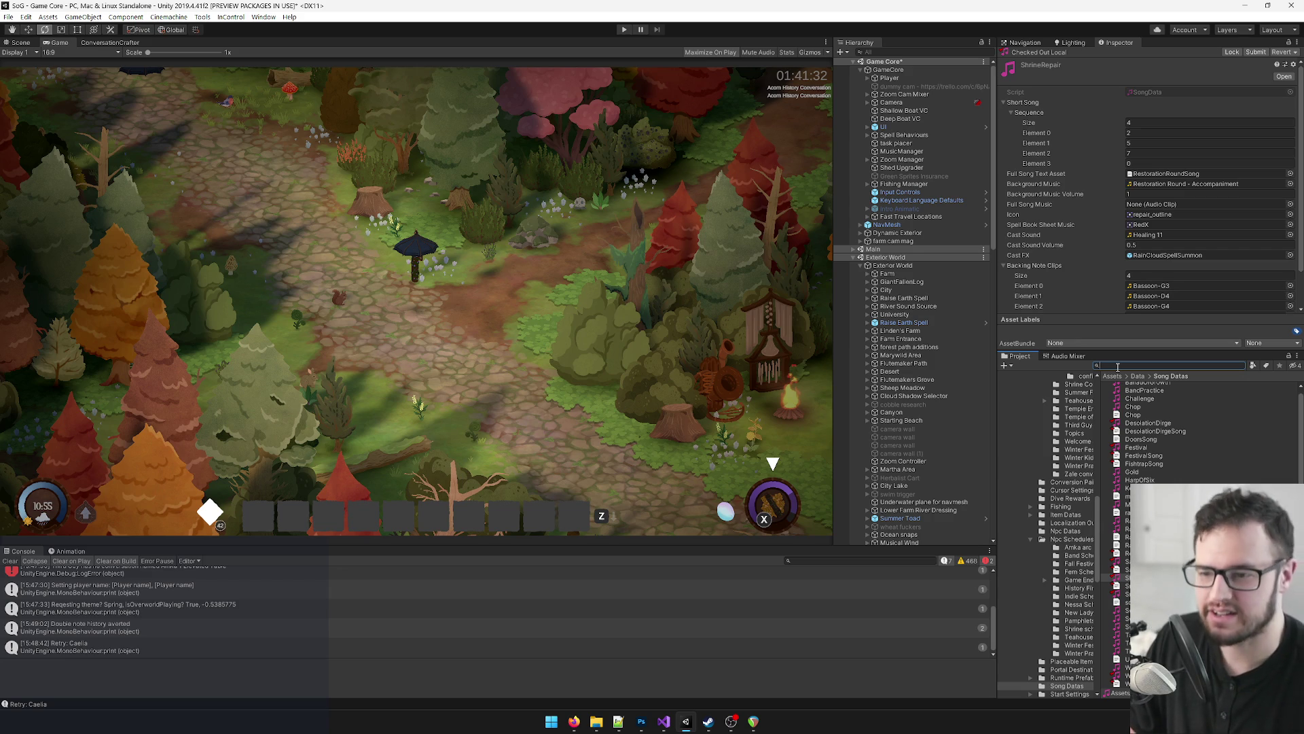
drag(1114, 351, 1115, 326)
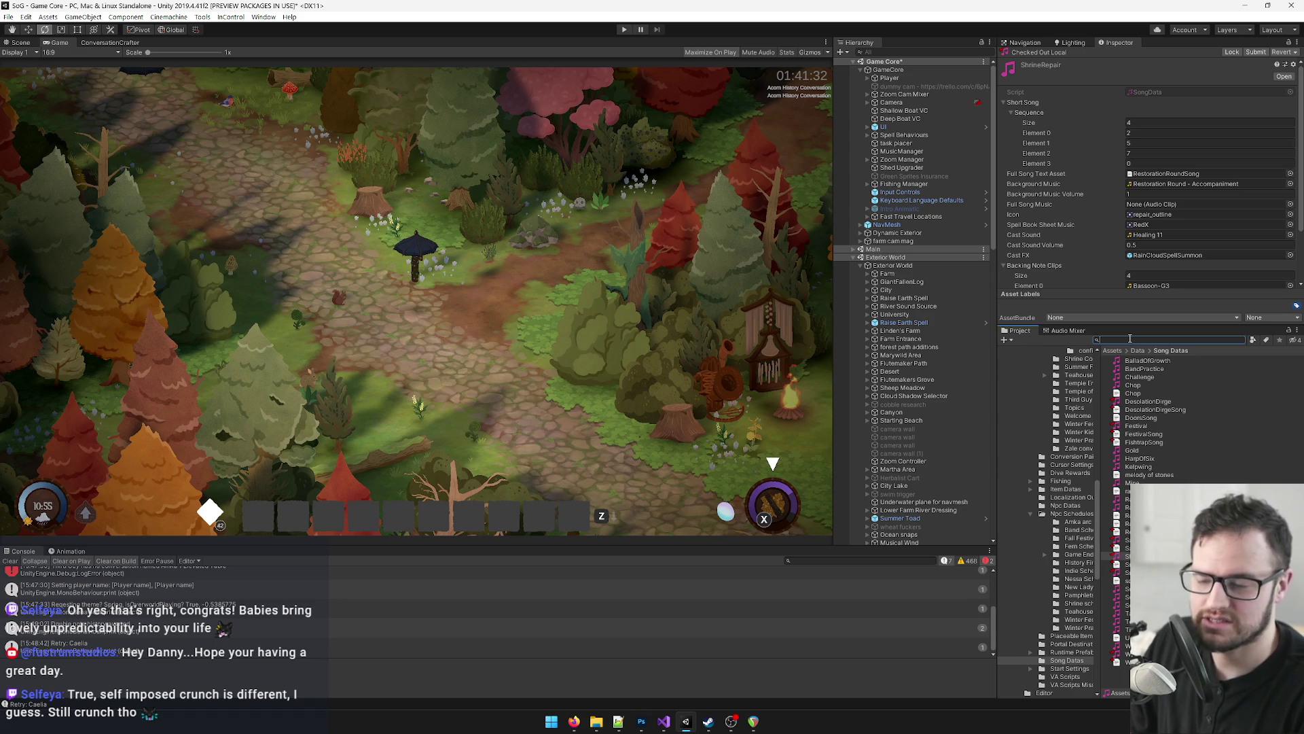
Step: Select WhirlwindAriaSong in Song Datas and open it in Visual Studio
click(1122, 662)
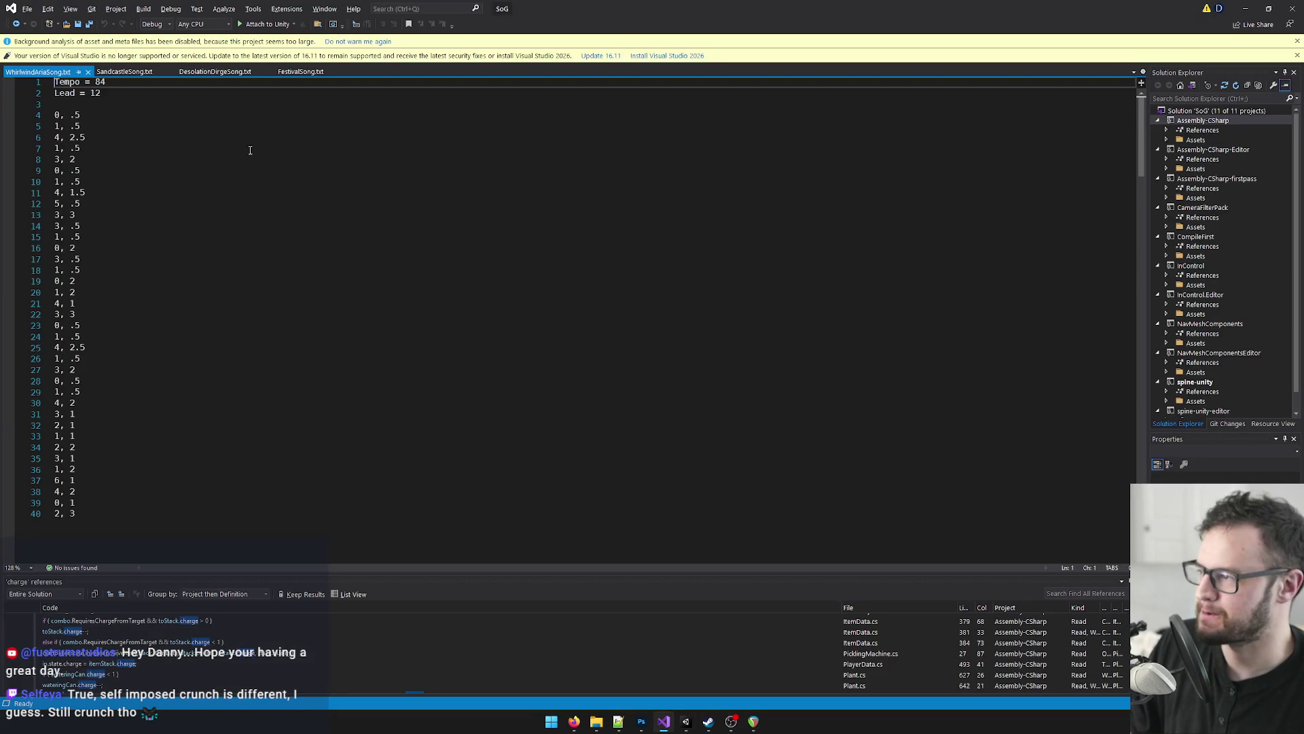
click(116, 115)
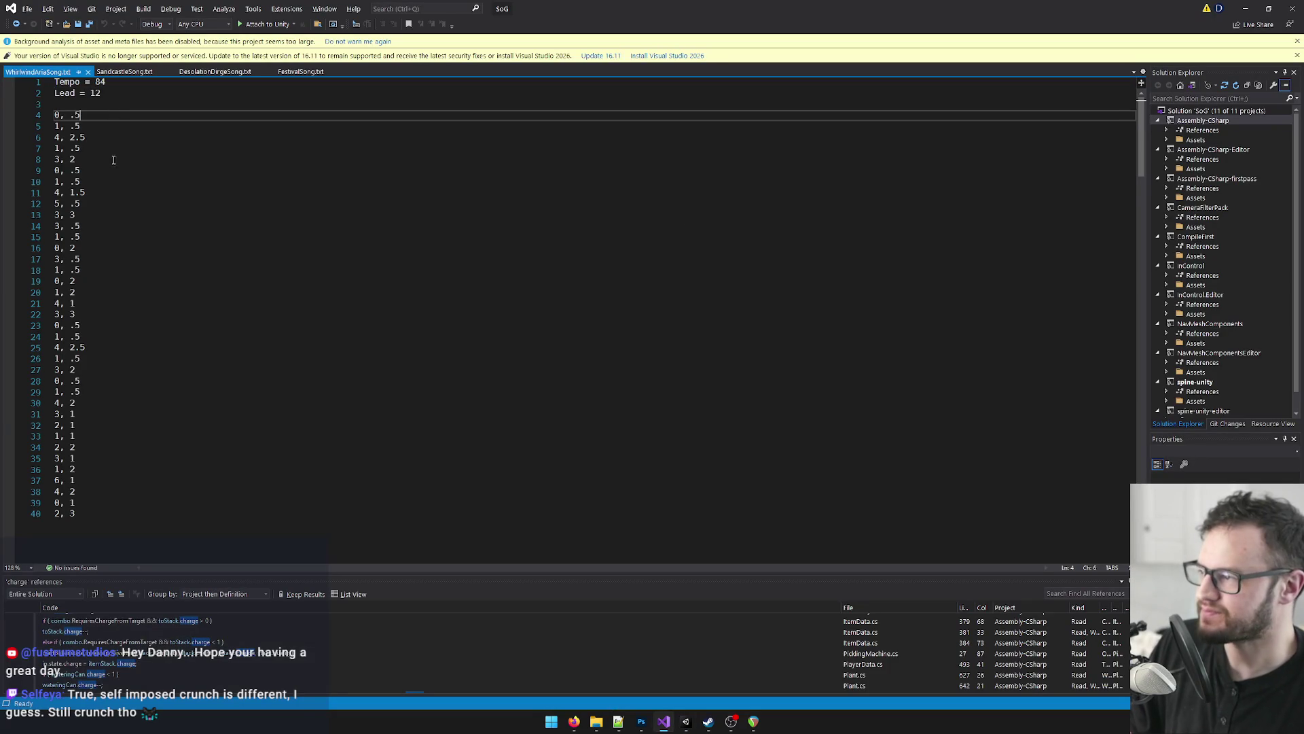
Step: Change the song's Tempo value from 84 to 150
click(131, 83)
key(alt+Tab)
key(alt+Tab)
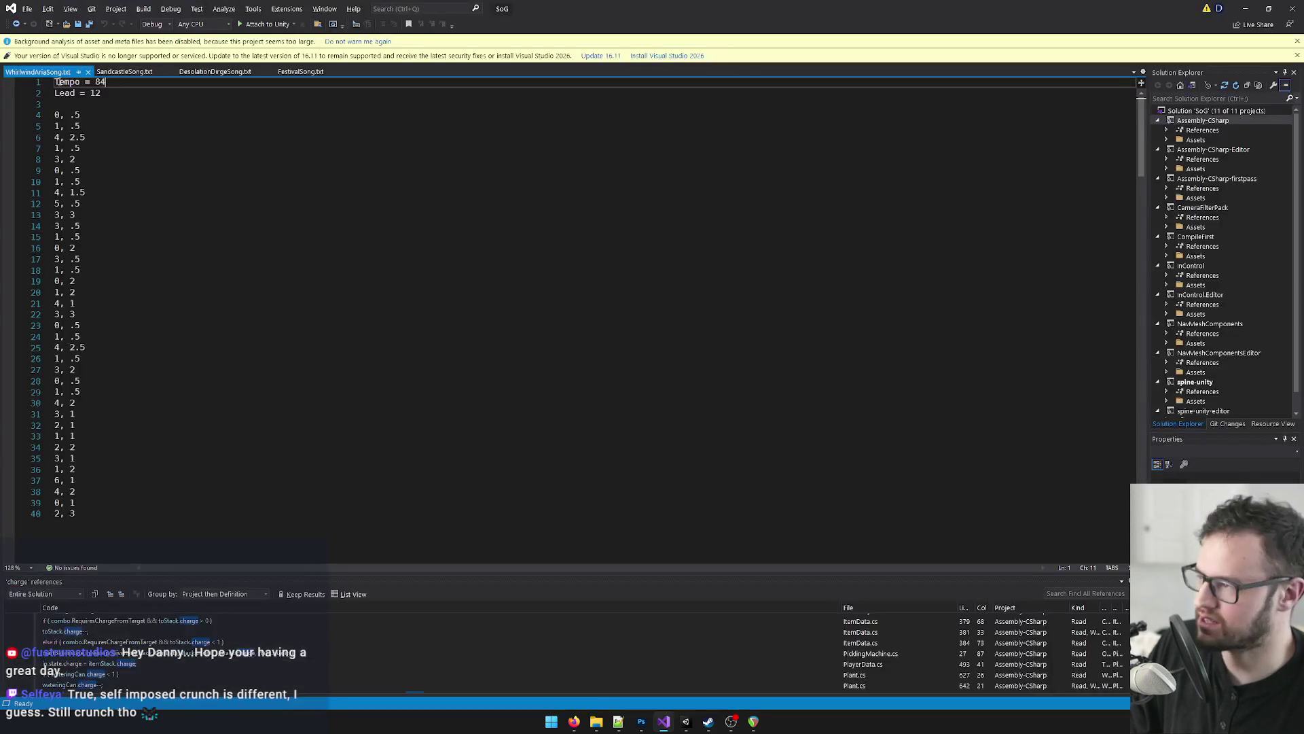
drag(97, 82, 107, 82)
text(150)
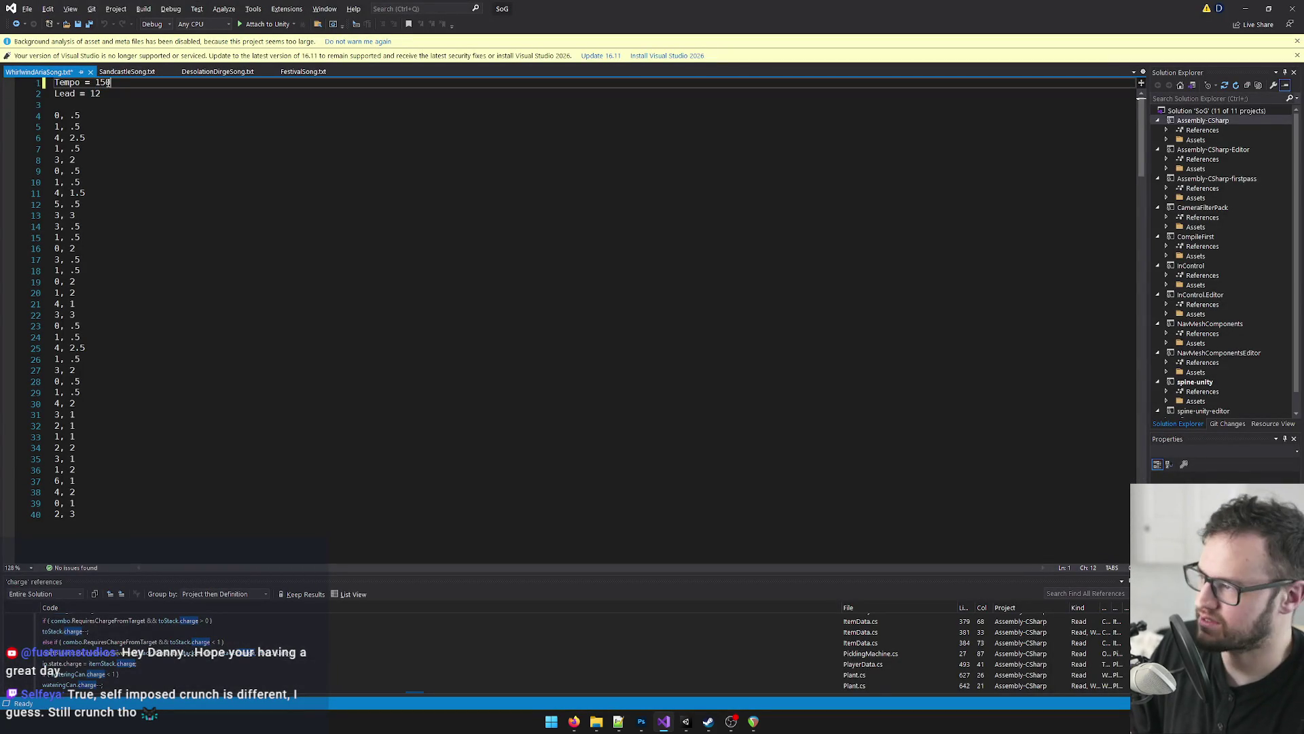
Step: Delete all the old note lines below Lead and return to REAPER's flute MIDI
key(Down)
key(Down)
key(Down)
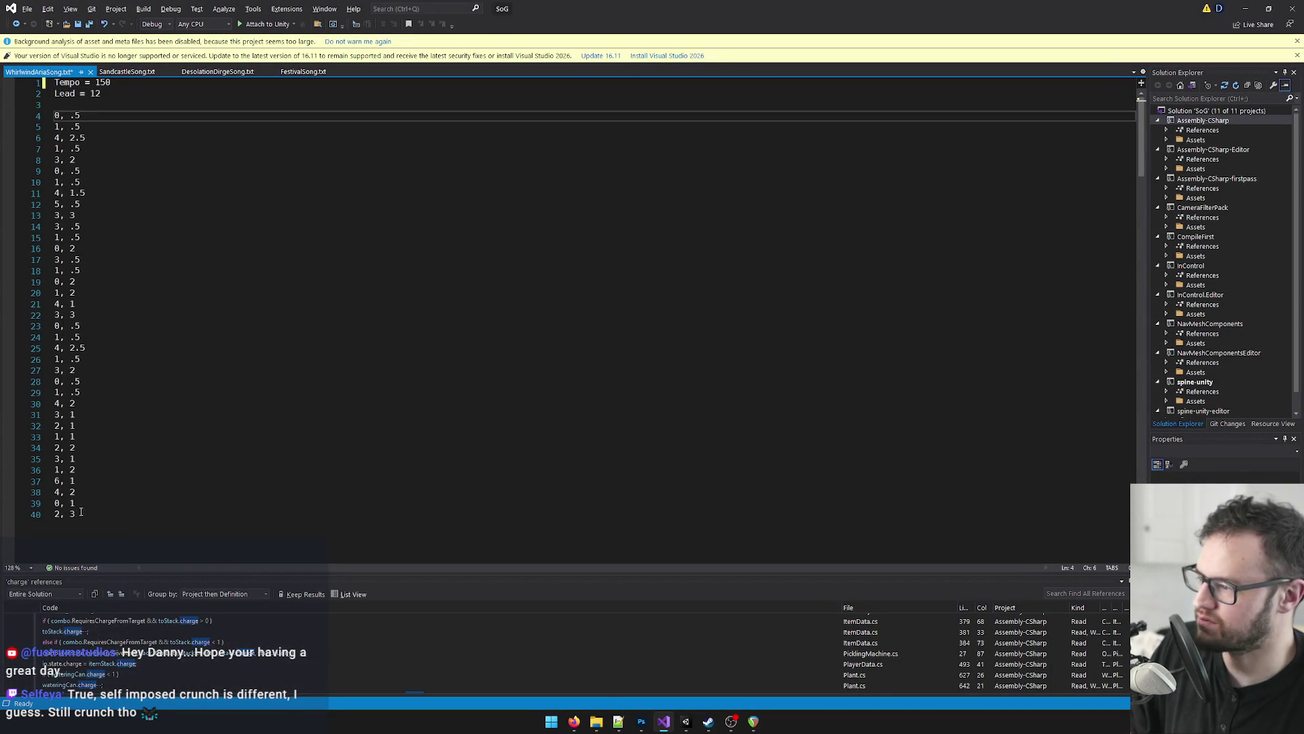
mouse_move(80, 514)
mouse_down()
mouse_move(61, 215)
mouse_move(27, 129)
mouse_move(2, 122)
mouse_up()
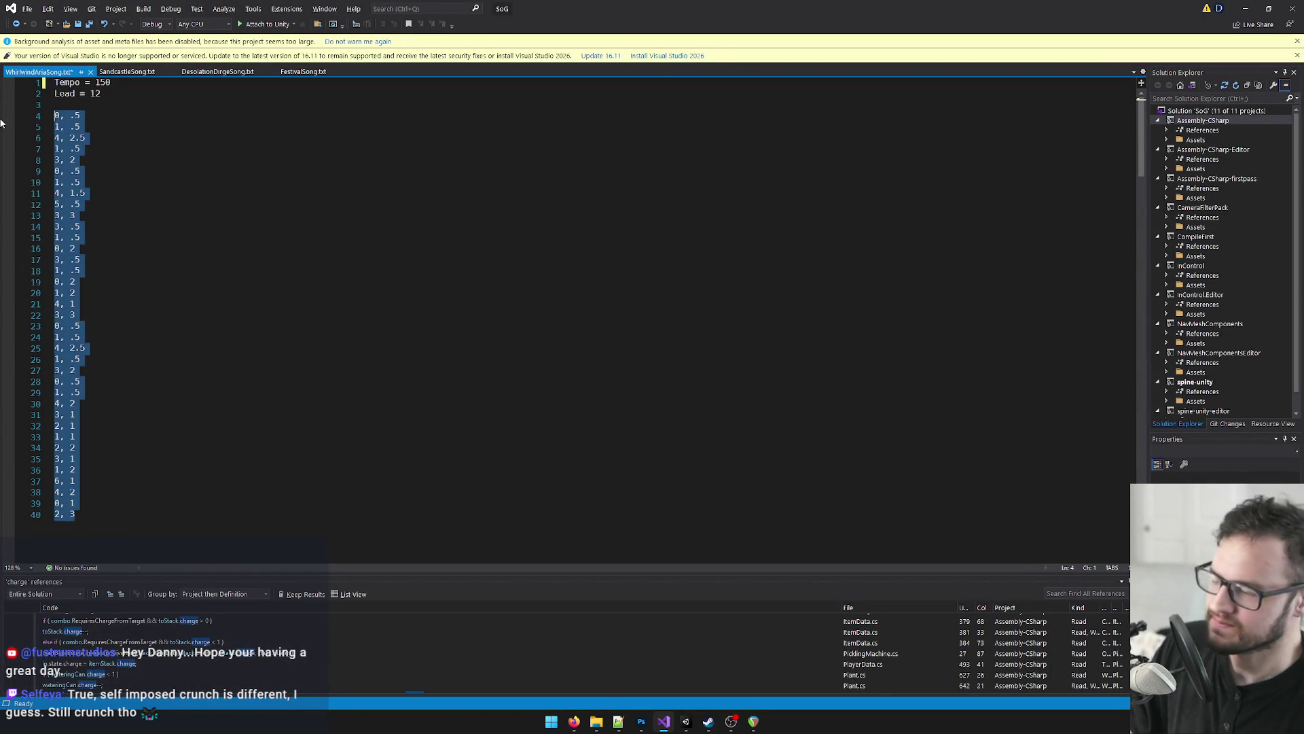
key(Delete)
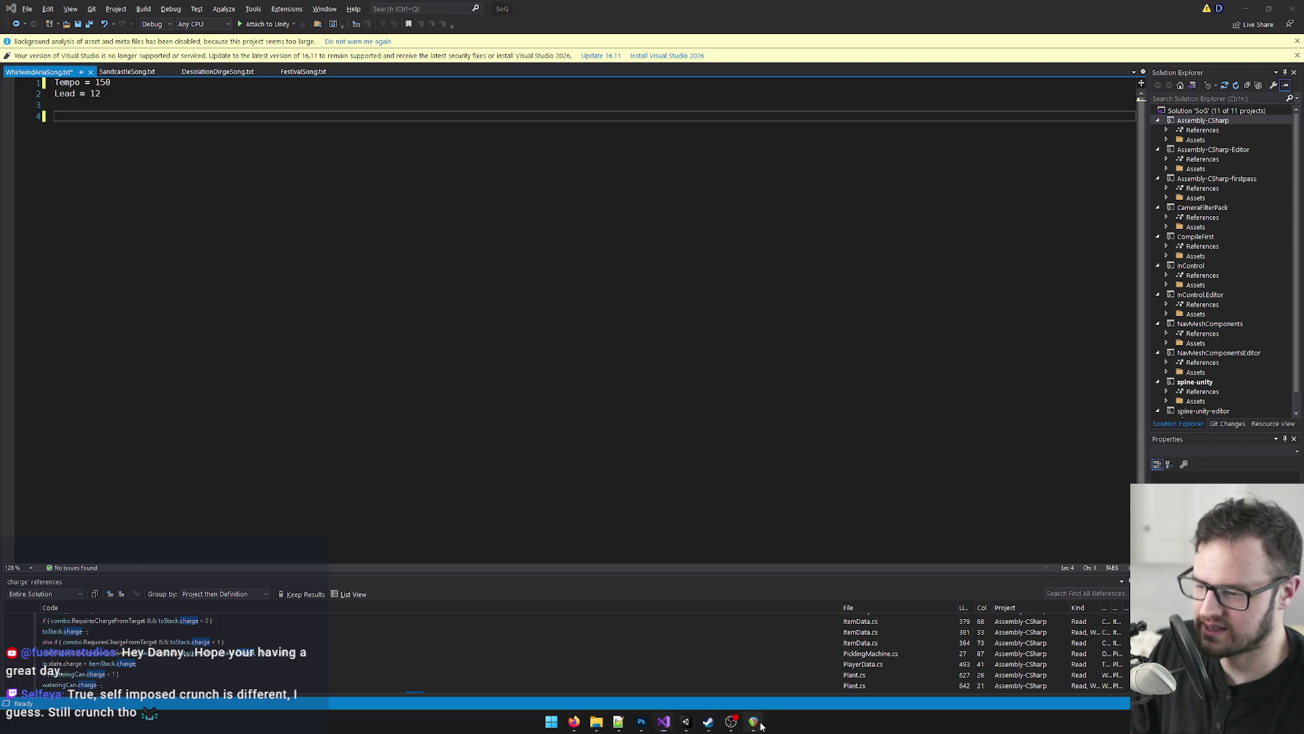
click(758, 724)
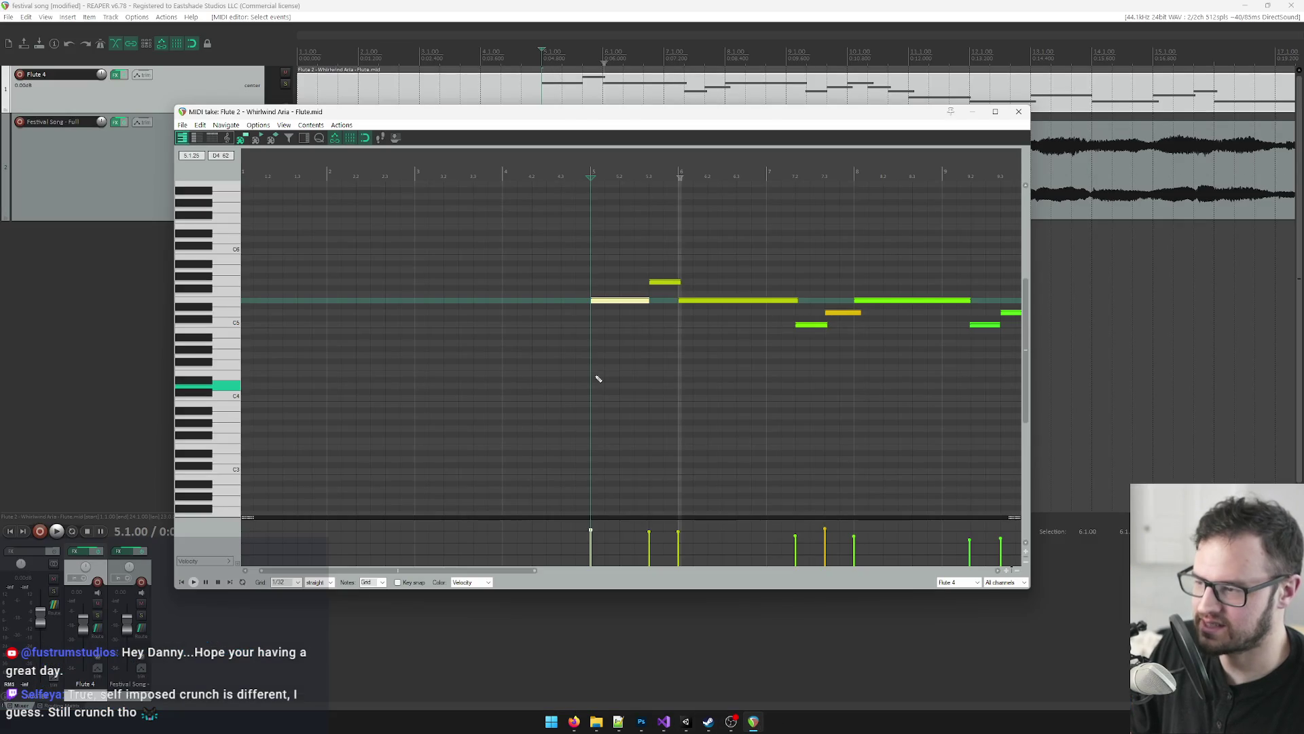
Step: Audition the opening flute notes and enter the 5, 2 and 7, 1 note lines
click(607, 306)
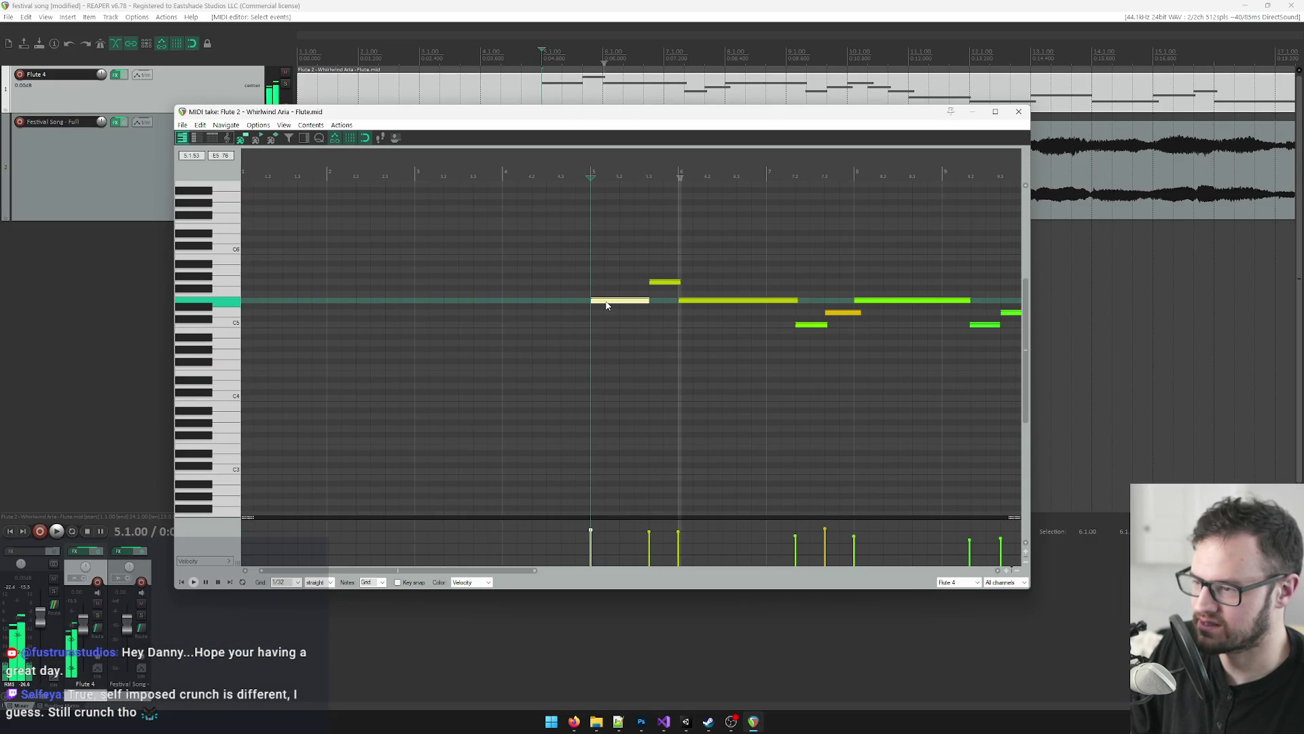
click(664, 282)
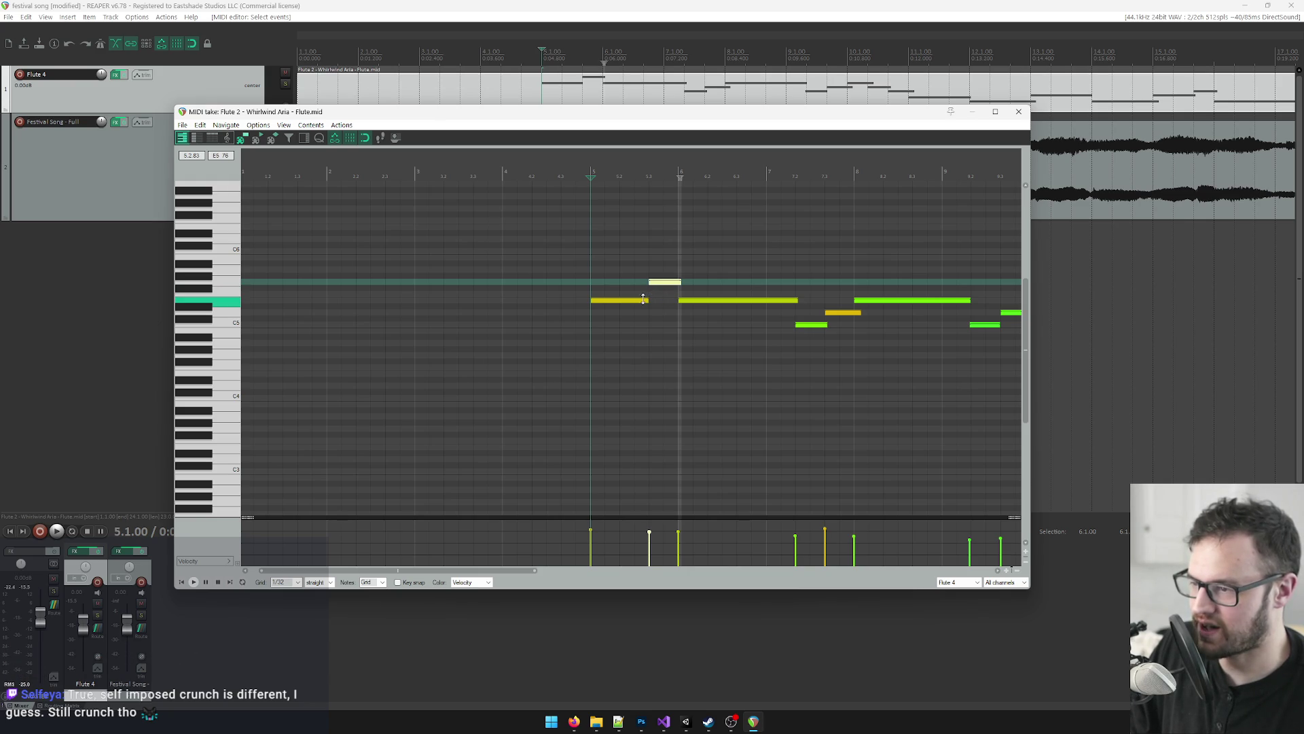
key(alt+Tab)
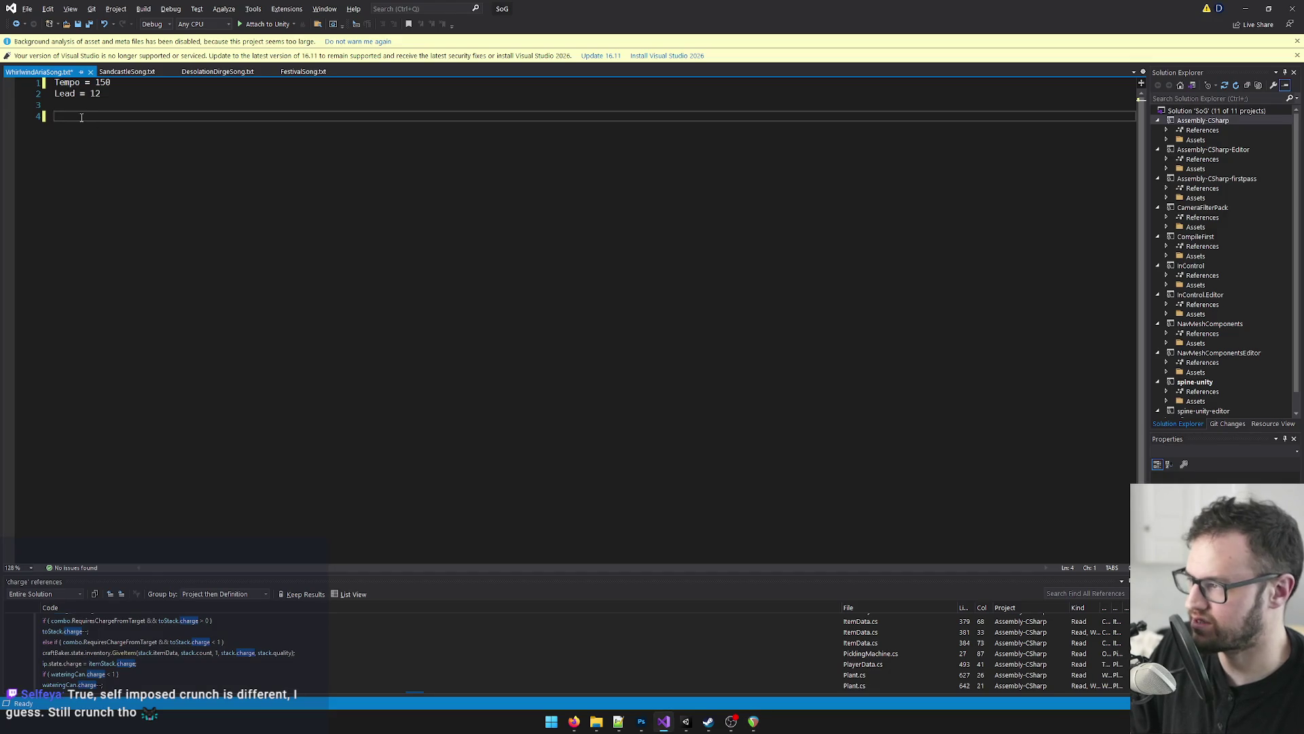
text(F#5)
key(alt+Tab)
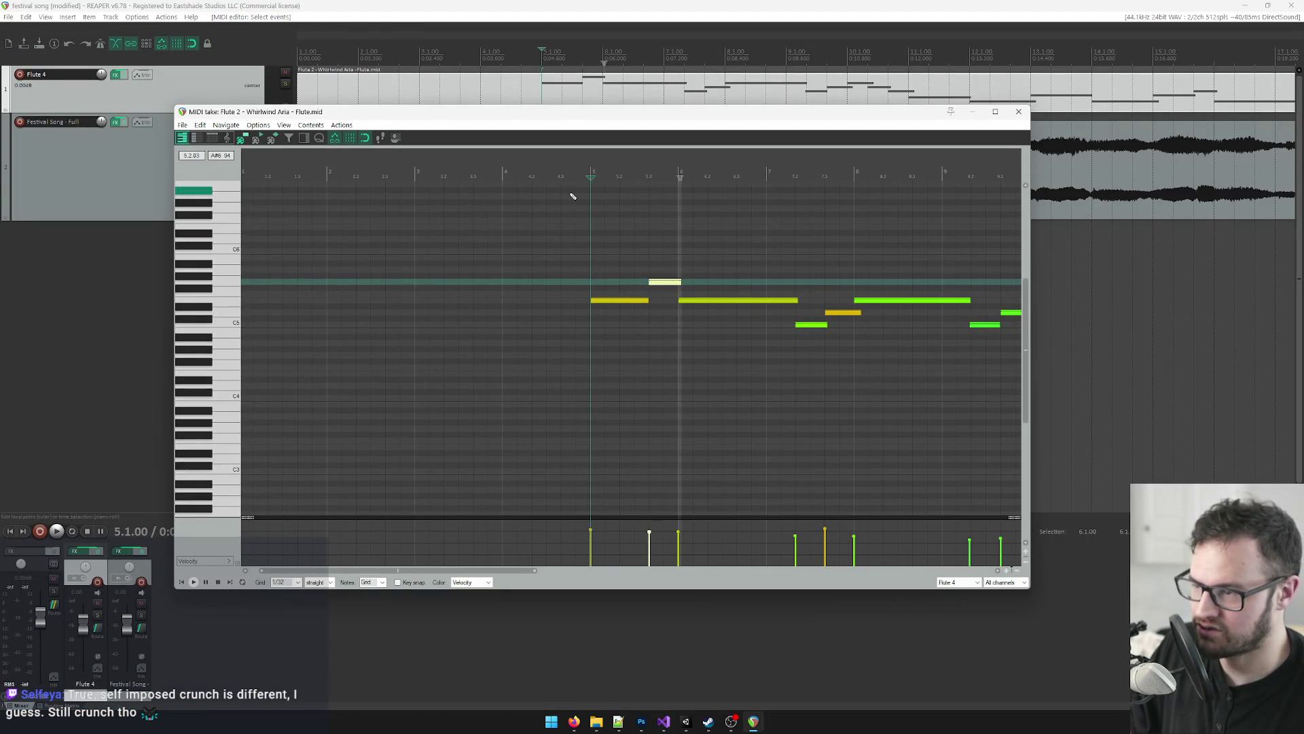
key(alt+Tab)
text(5, 2)
key(Return)
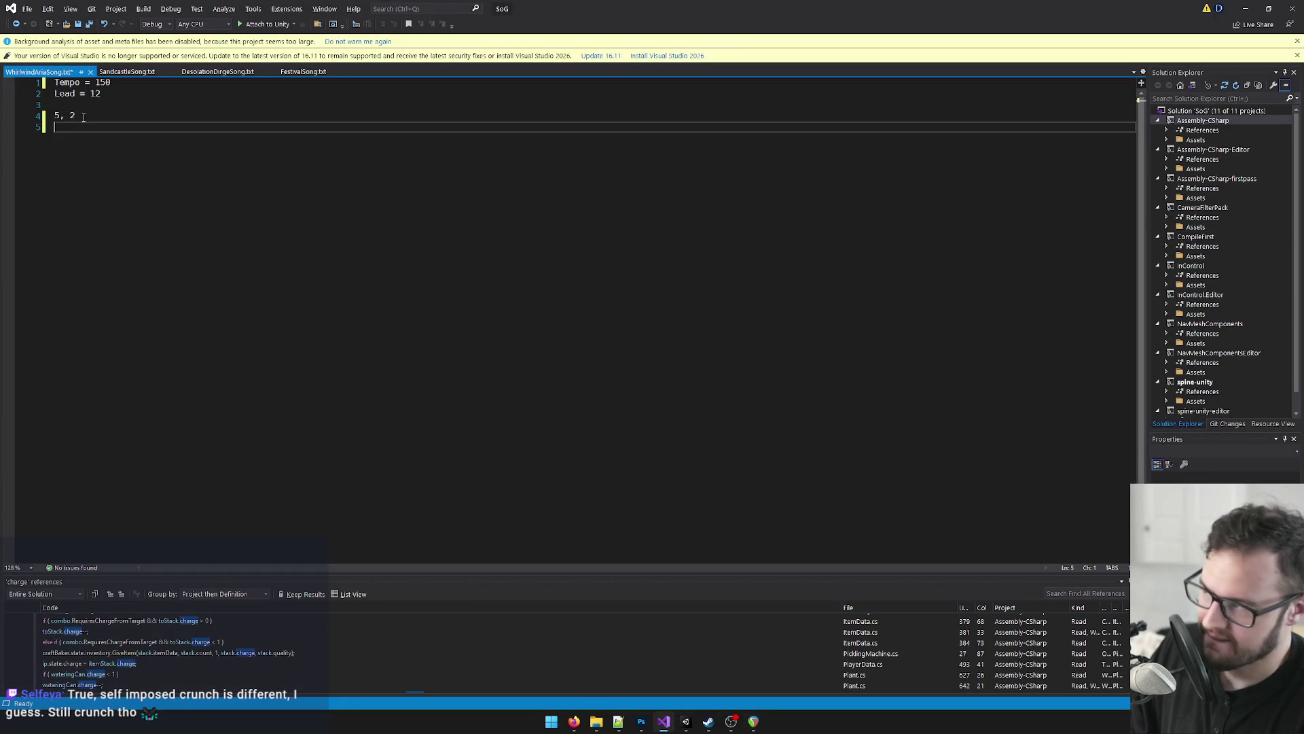
text(7, 1)
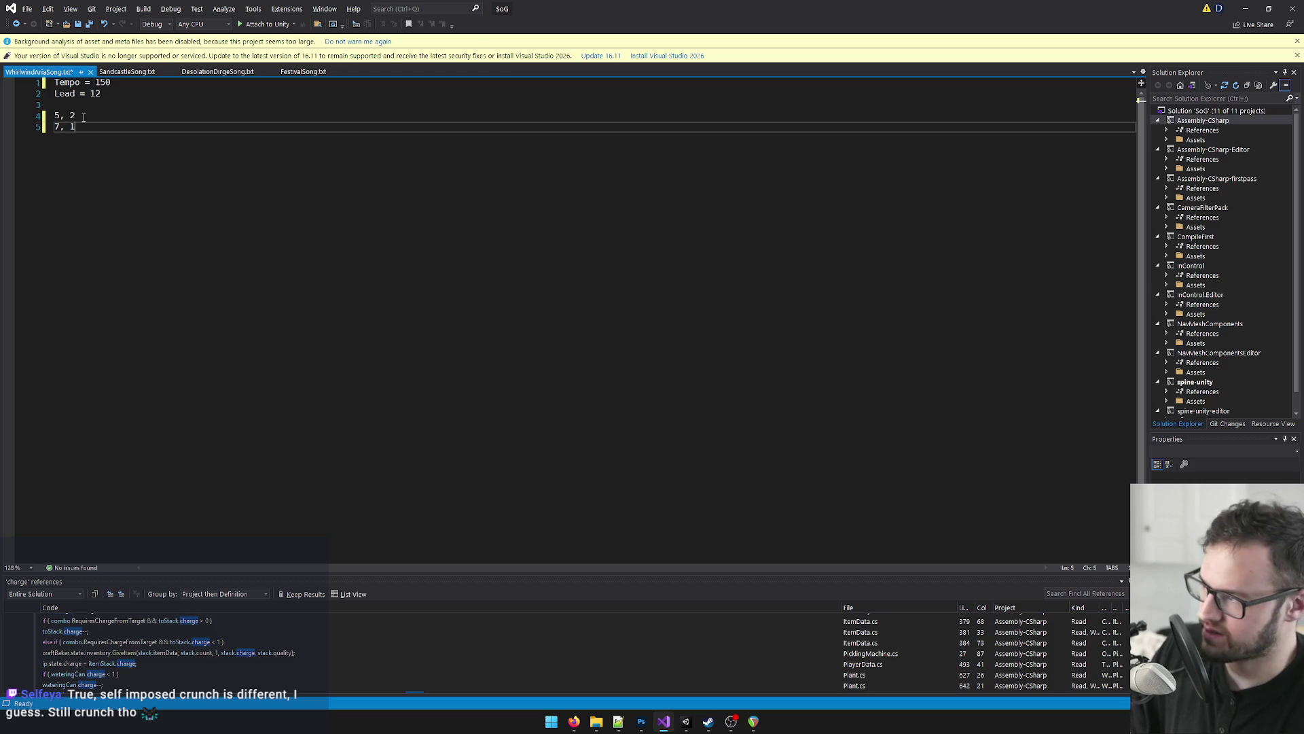
key(Return)
key(Return)
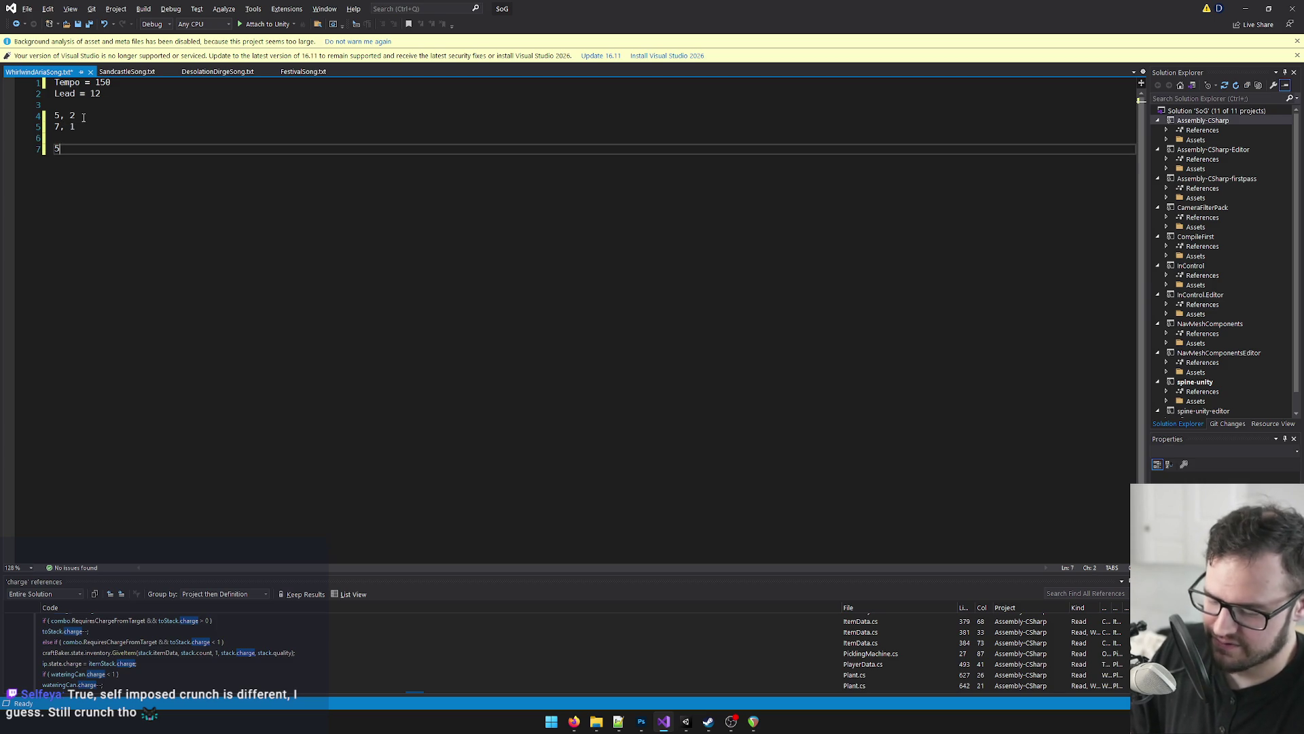
key(BackSpace)
text(5)
Step: Check the flute notes at bar 6 and complete the third pair as 5, 4
key(alt+Tab)
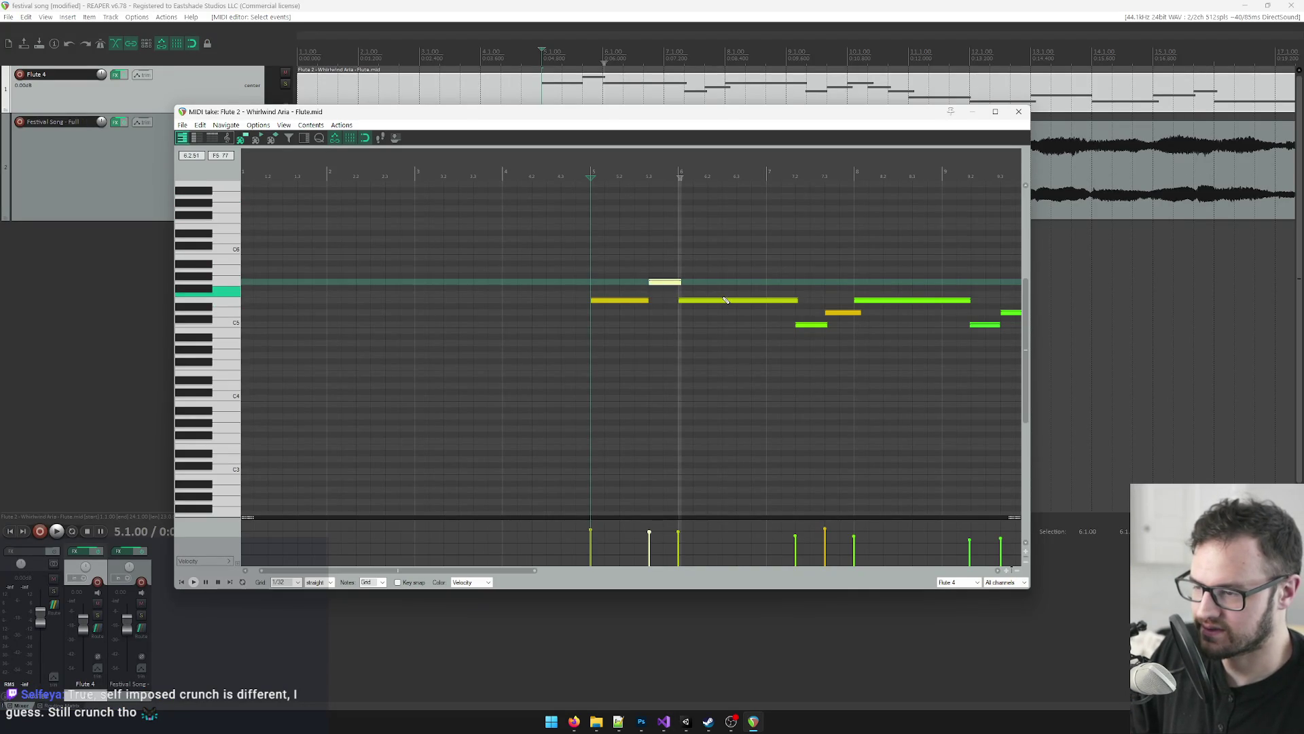
click(681, 169)
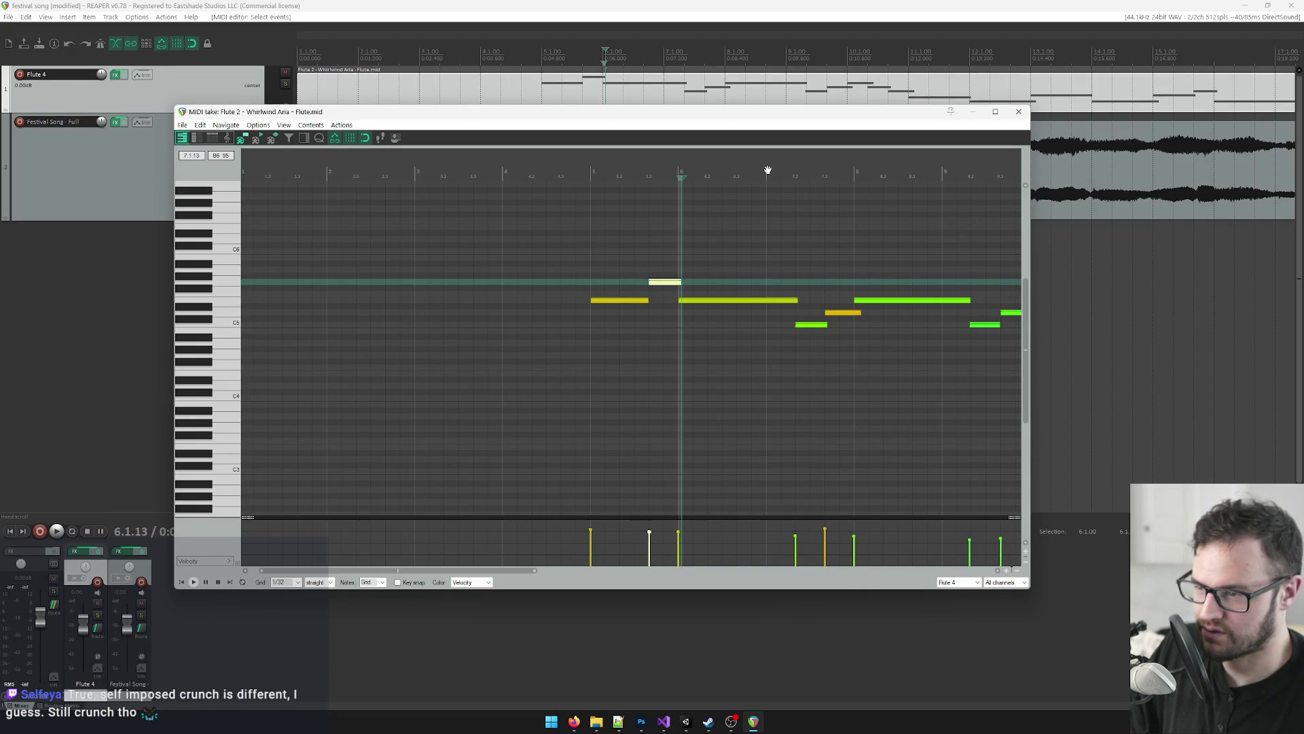
key(alt+Tab)
text(, 4)
key(Return)
key(alt+Tab)
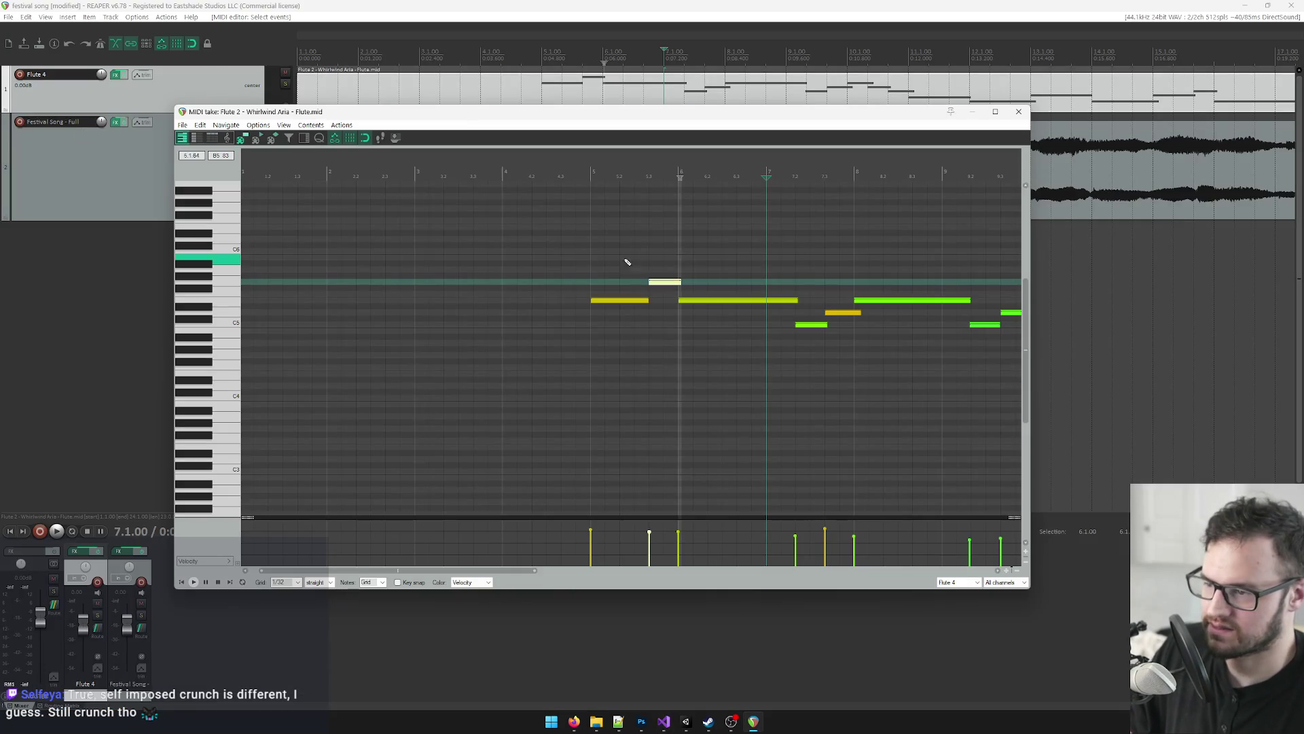
scroll(761, 278, right, 3)
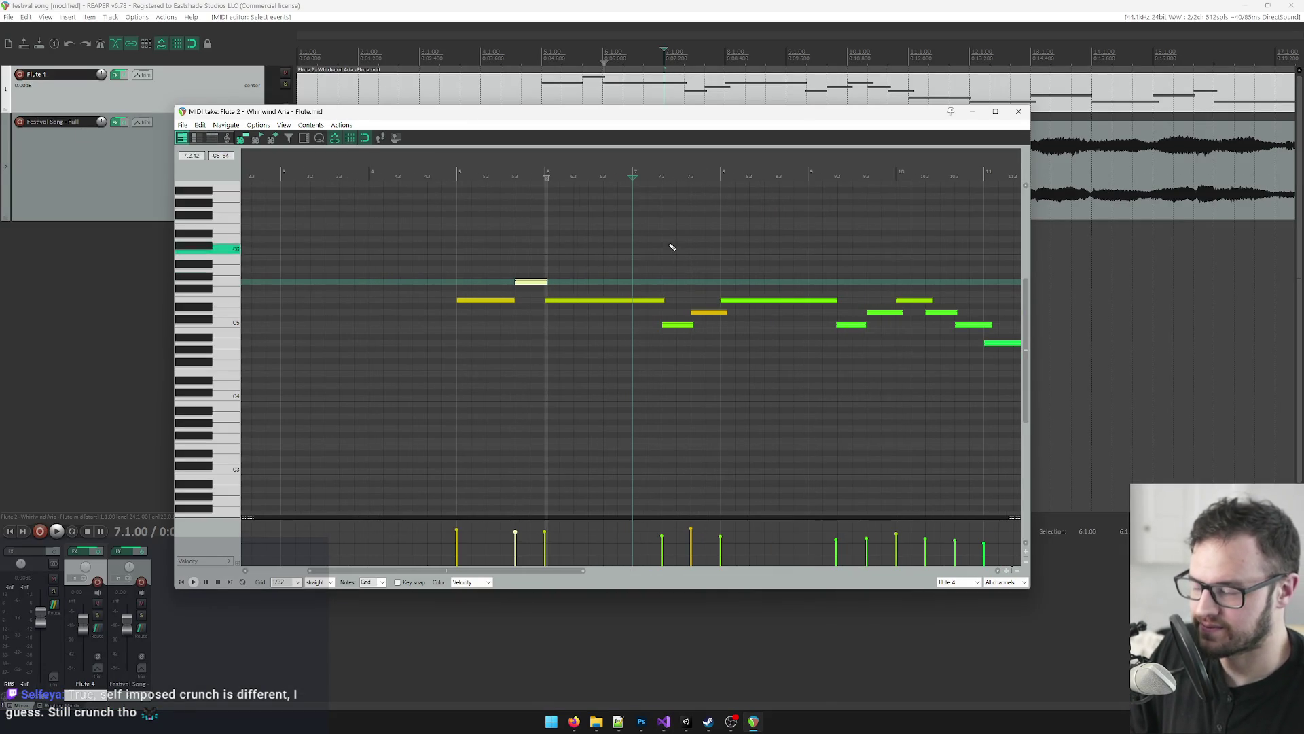
click(661, 174)
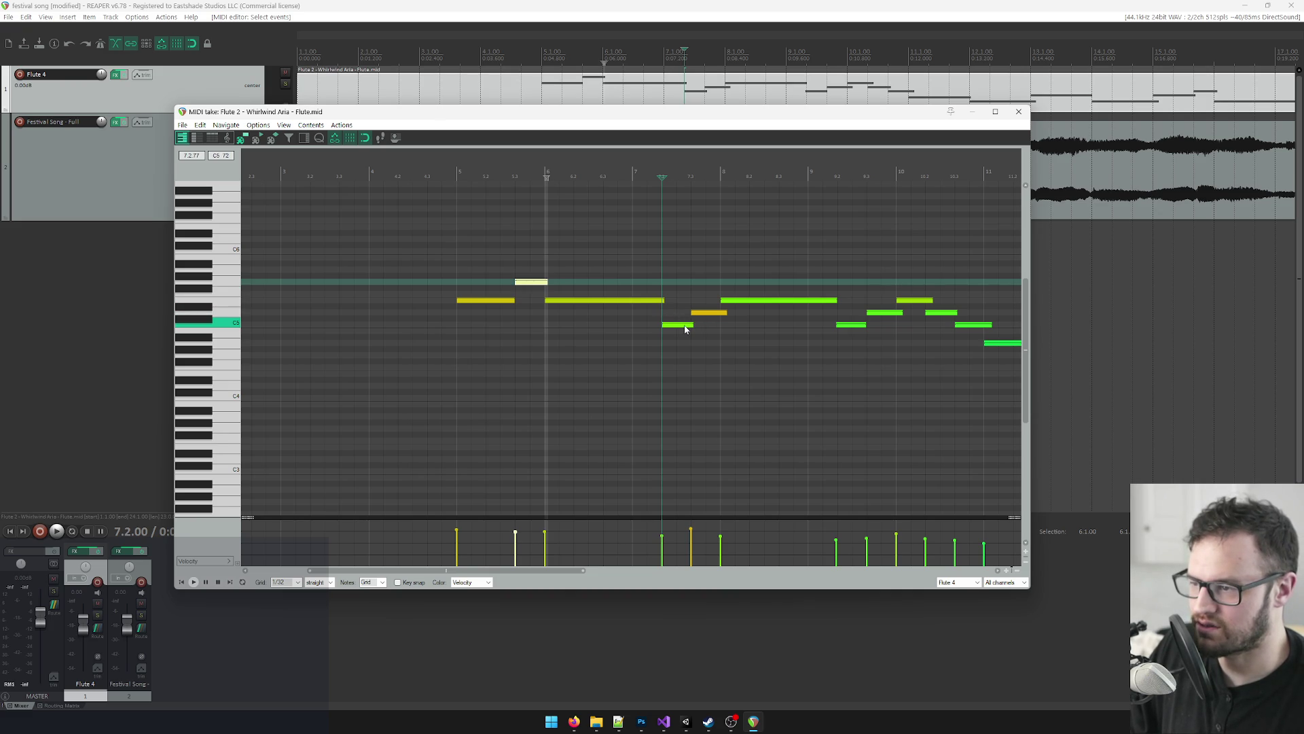
key(alt+Tab)
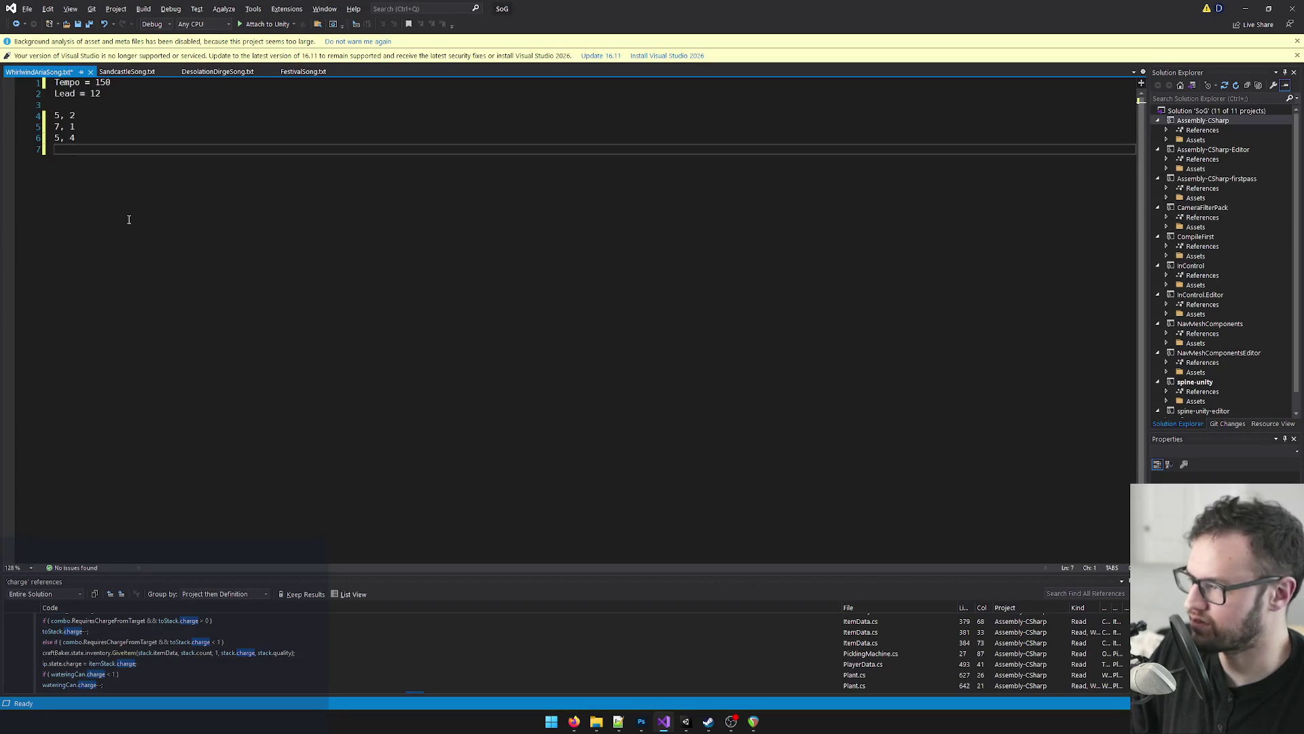
Step: Start the second note group with pitch lines 3, 4 and 5
key(Return)
text(3)
key(Return)
text(4)
key(Return)
text(5)
key(Up)
key(Up)
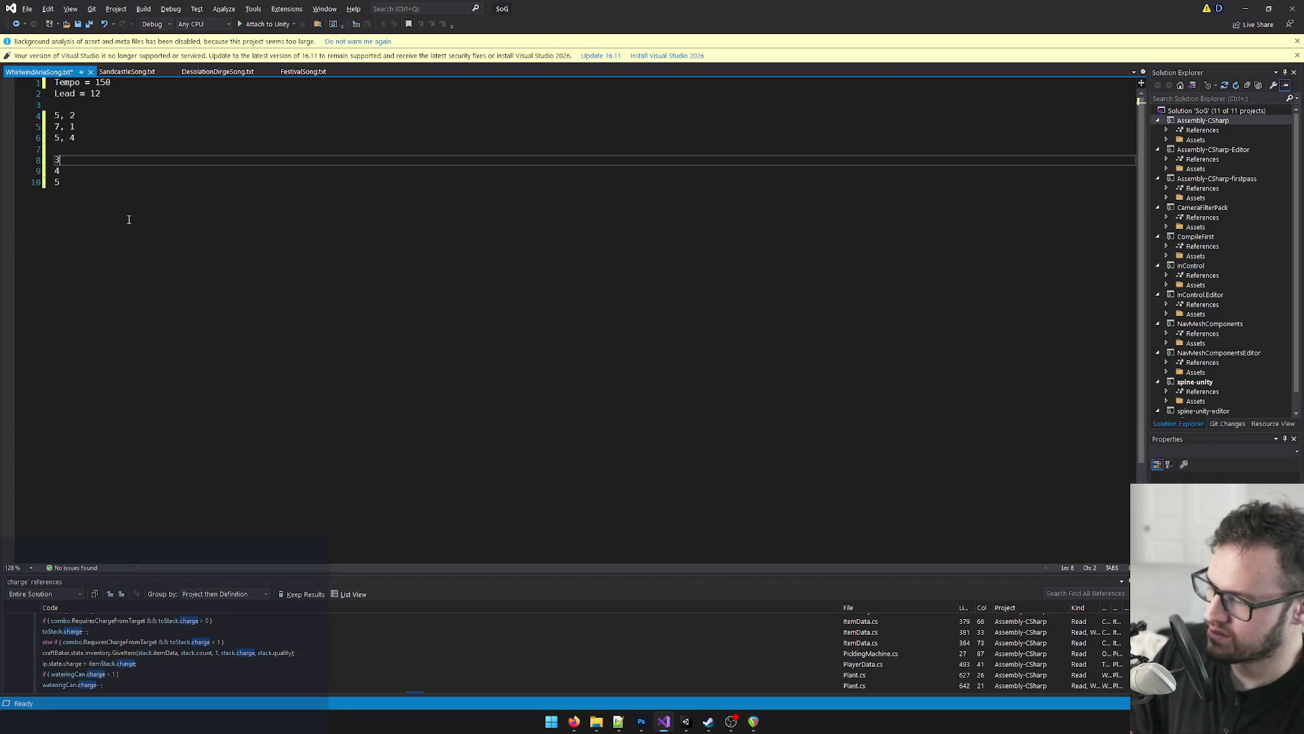
key(Down)
key(Down)
key(alt+Tab)
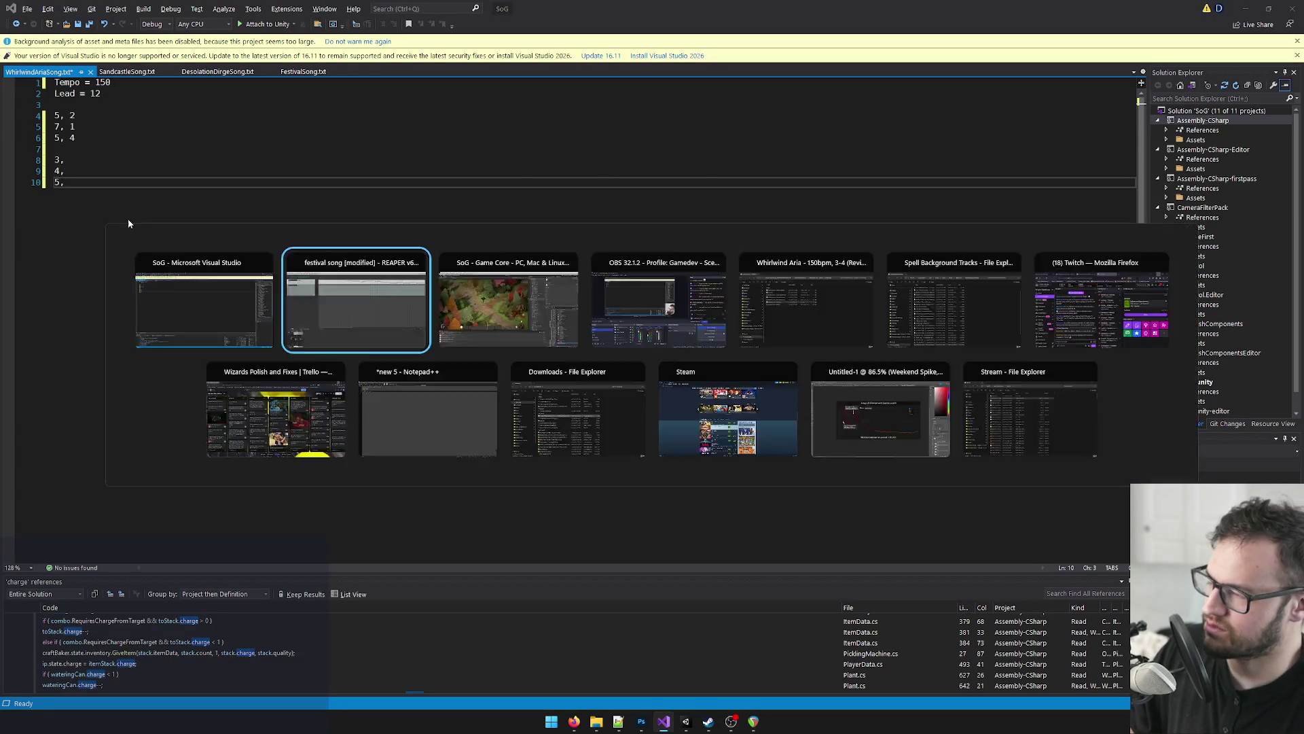
key(alt+Tab)
Step: Add durations from the flute playback so the group reads 3, 1 / 4, 1 / 5, 4
click(100, 159)
text(, 1)
key(Down)
text(2)
key(Down)
key(alt+Tab)
key(space)
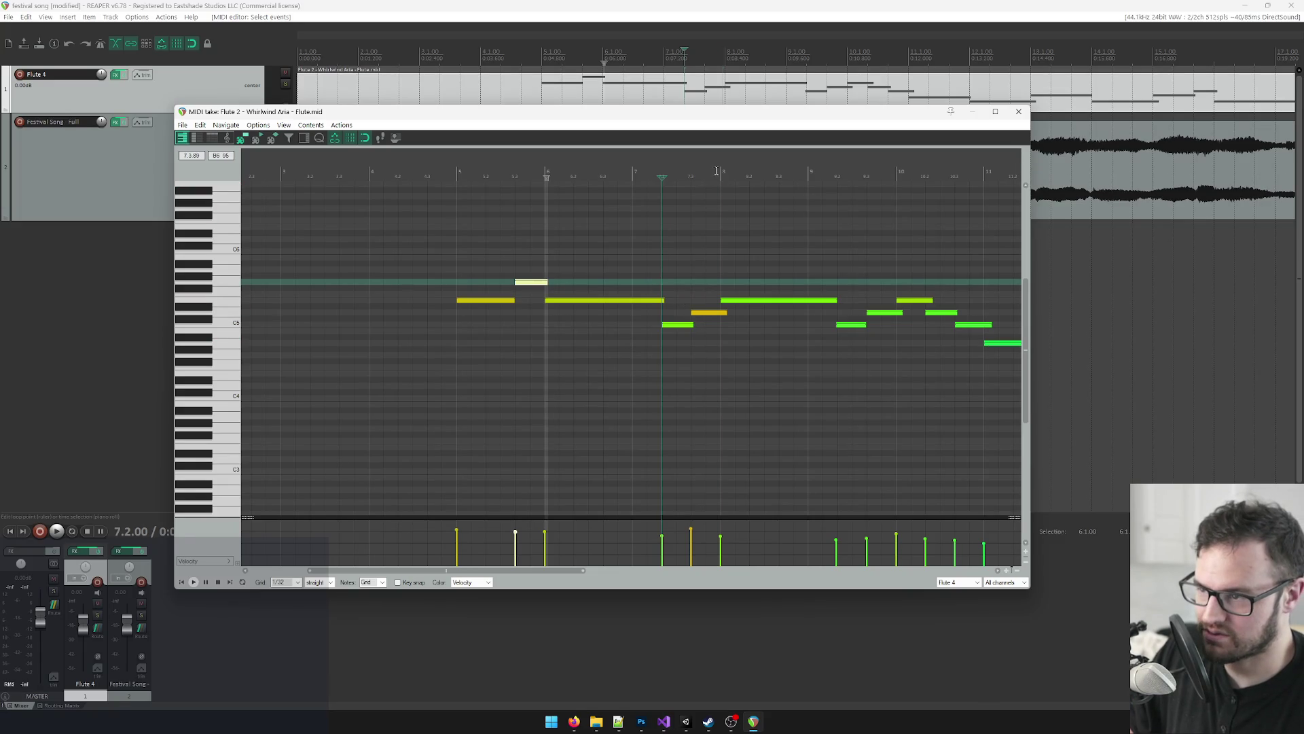
key(alt+Tab)
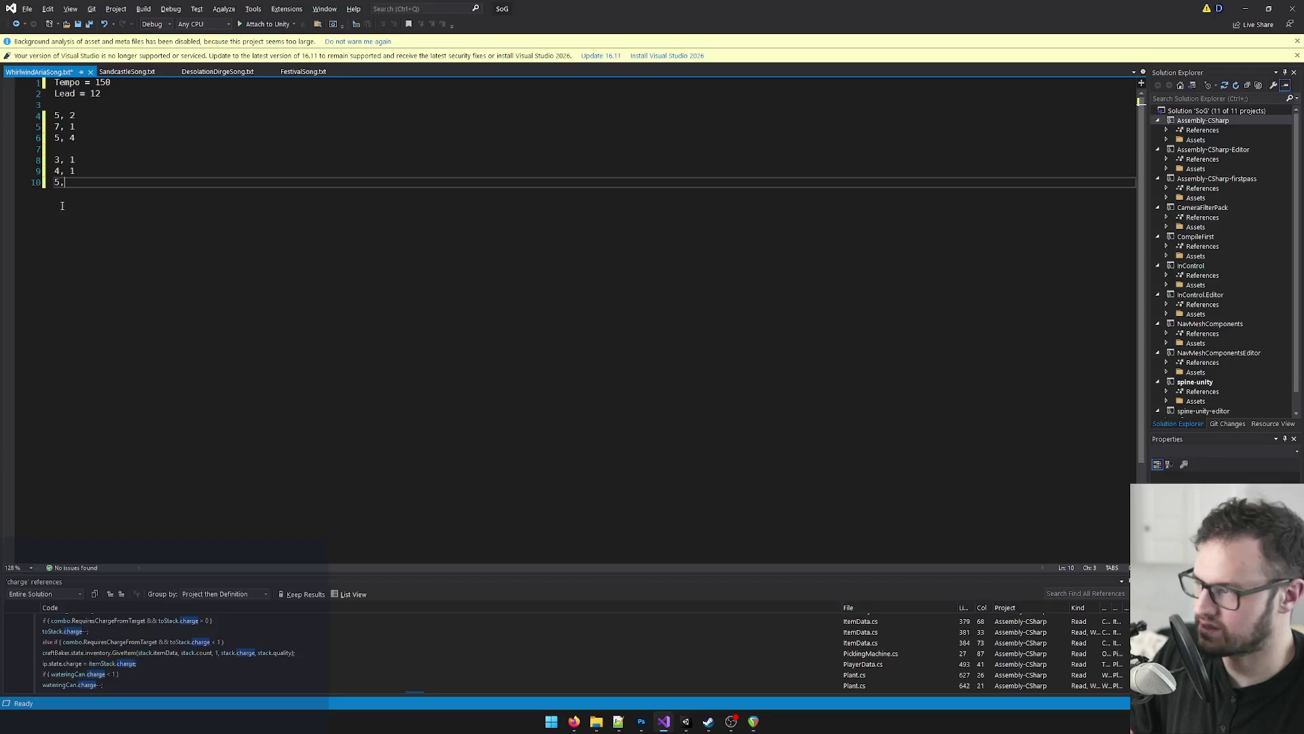
text(1)
key(Return)
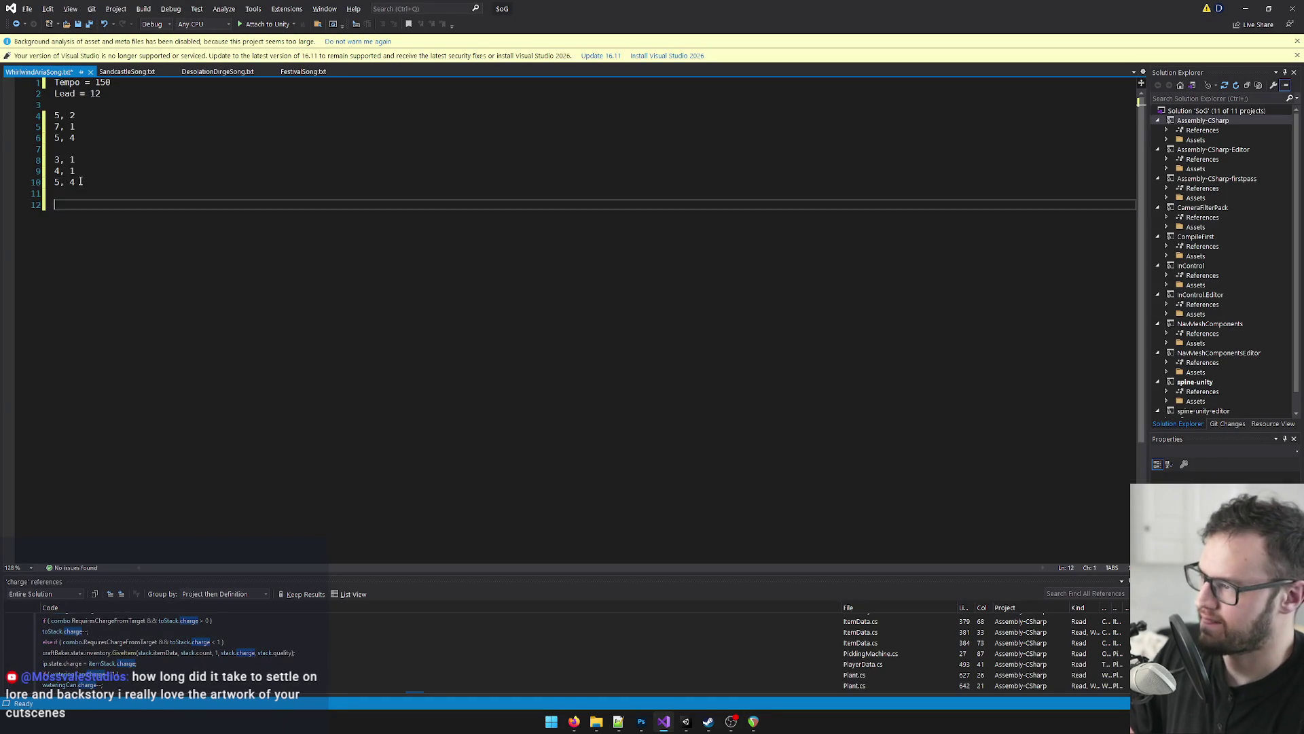
key(alt+Tab)
click(835, 173)
scroll(882, 303, up, 3)
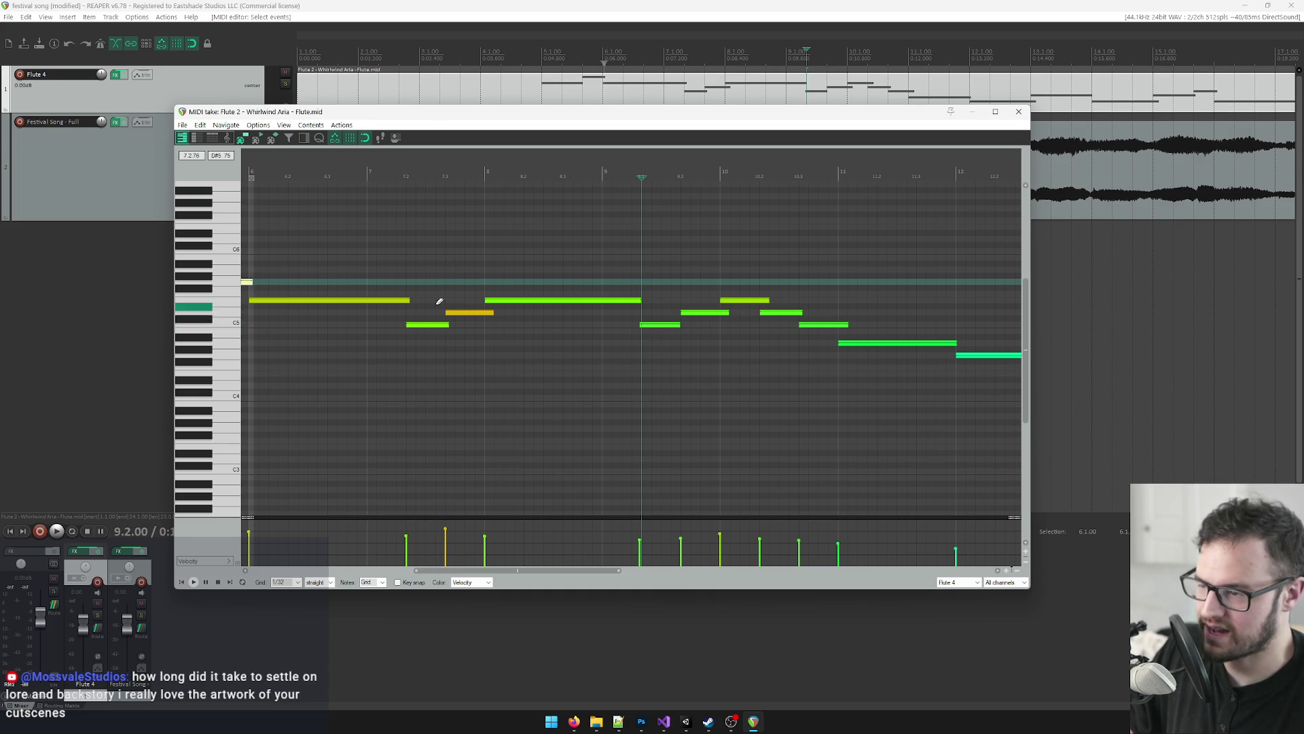
Step: Type the third group's pitches 3, 4, 5, 4, 3 on new lines
key(alt+Tab)
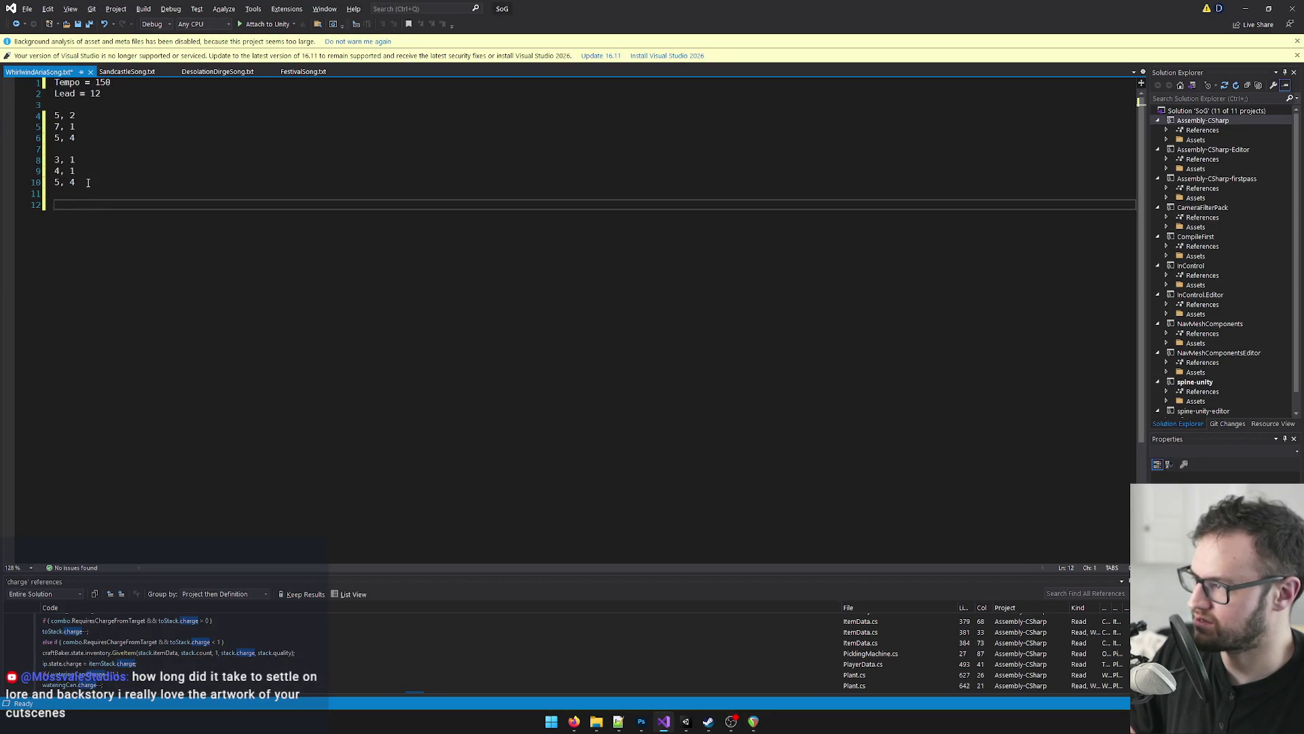
key(alt+Tab)
key(alt+Tab)
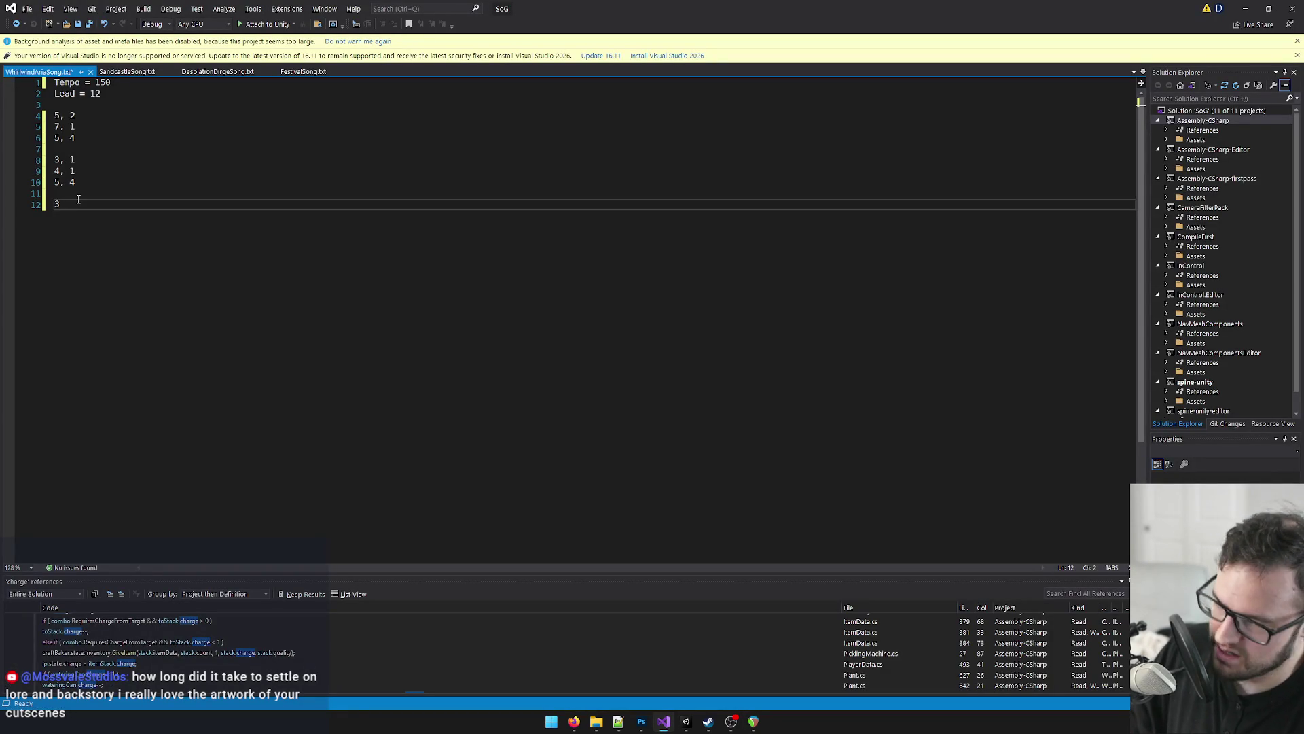
key(Return)
text(4,)
key(Return)
text(,)
key(Return)
text(4,)
key(Return)
text(3,)
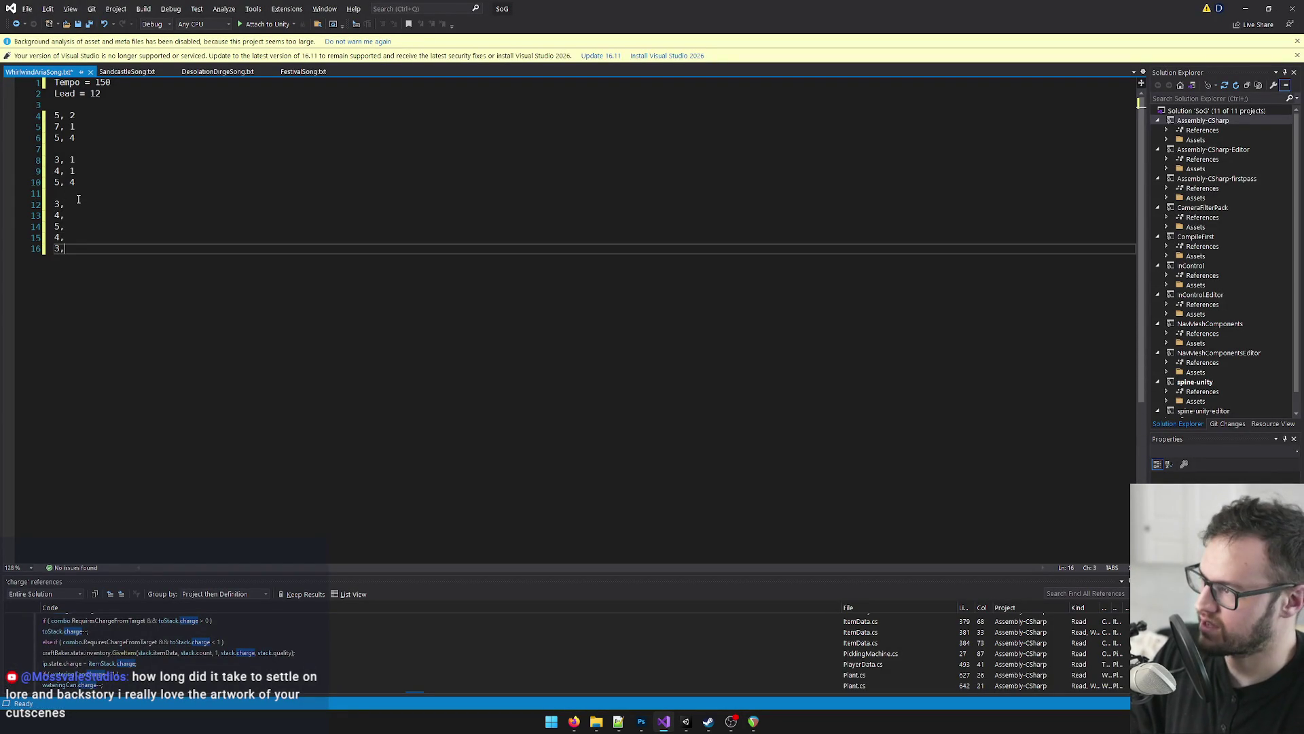
Step: Give lines 12–16 a duration of 1 in one multi-line edit
click(78, 196)
click(70, 206)
drag(70, 205, 71, 251)
text(1)
click(72, 254)
Step: Play the flute melody from bar 11, audition G4, and add a 2, 3 line
key(alt+Tab)
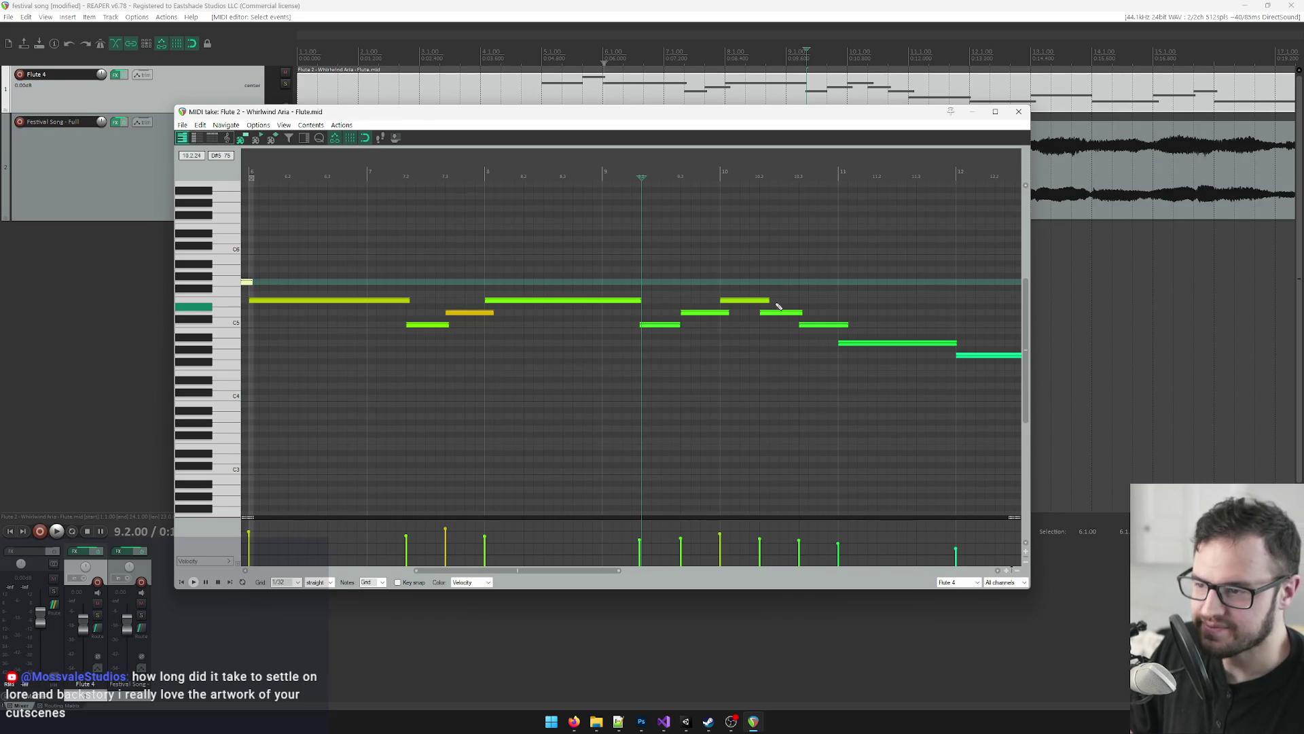
click(840, 171)
key(space)
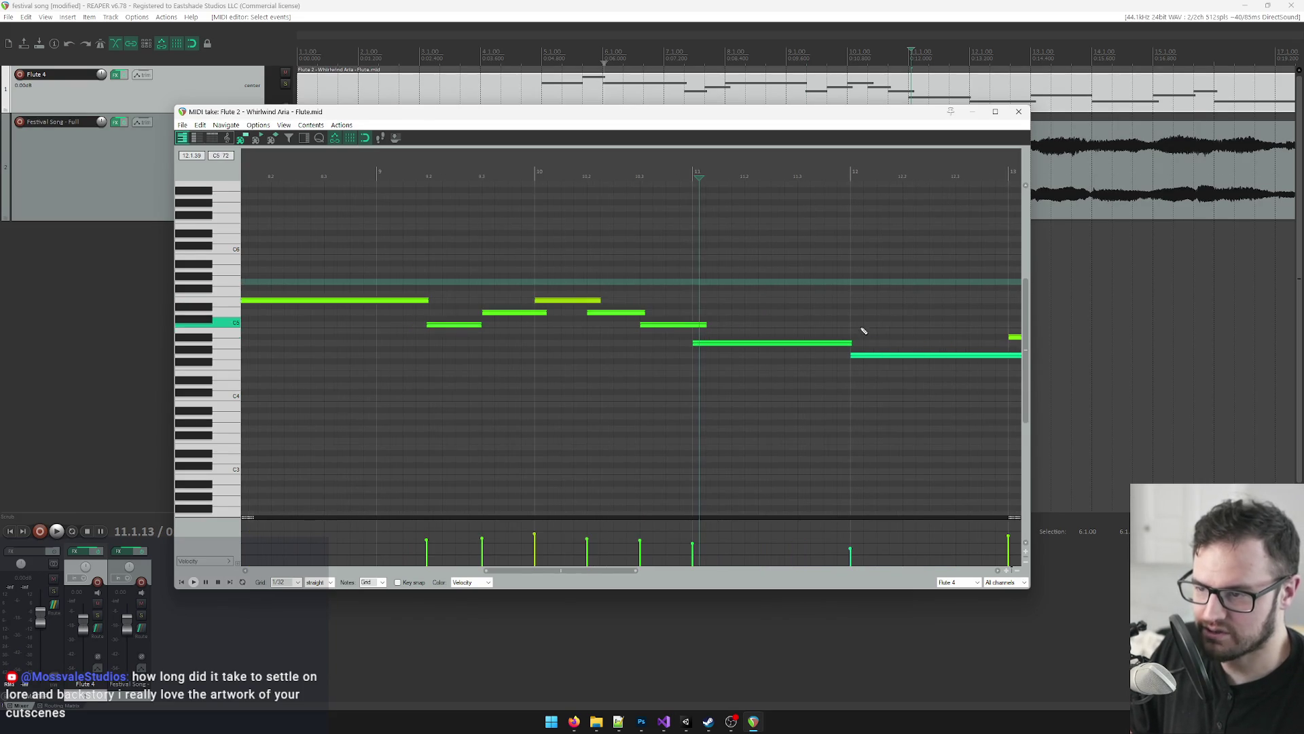
click(694, 171)
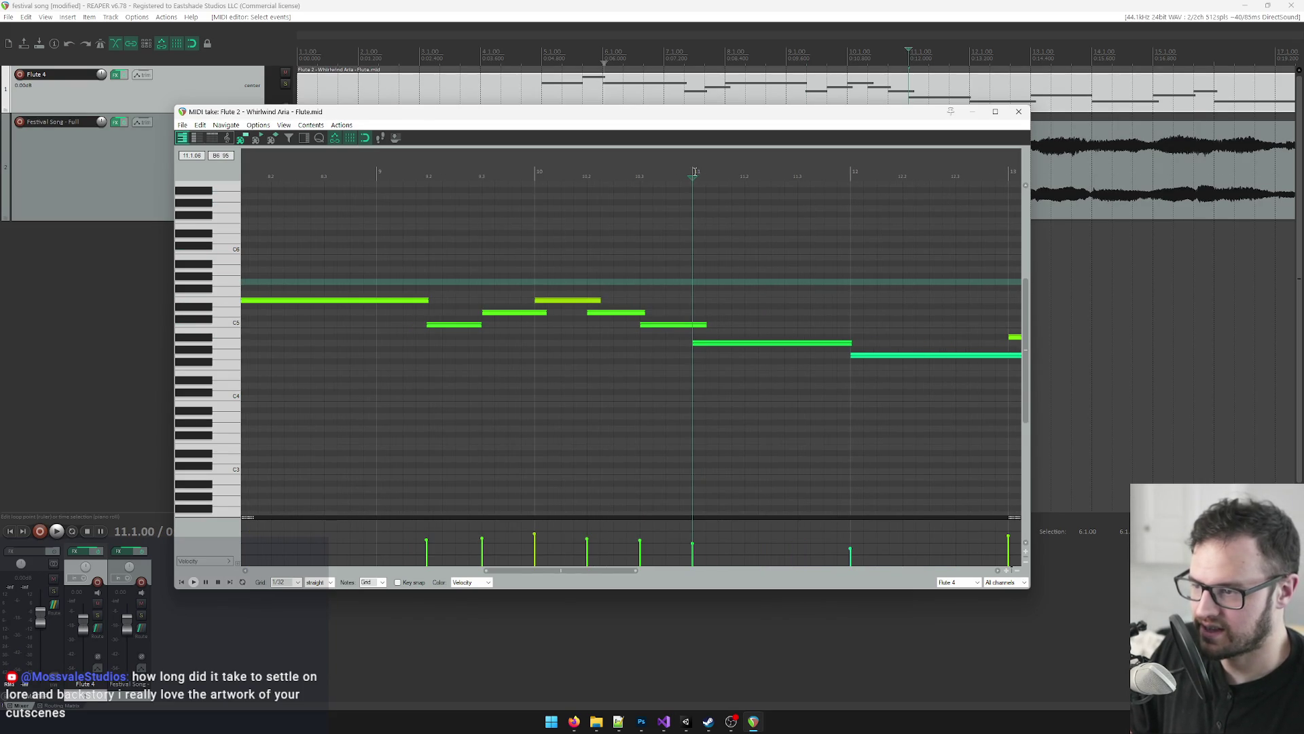
key(alt+Tab)
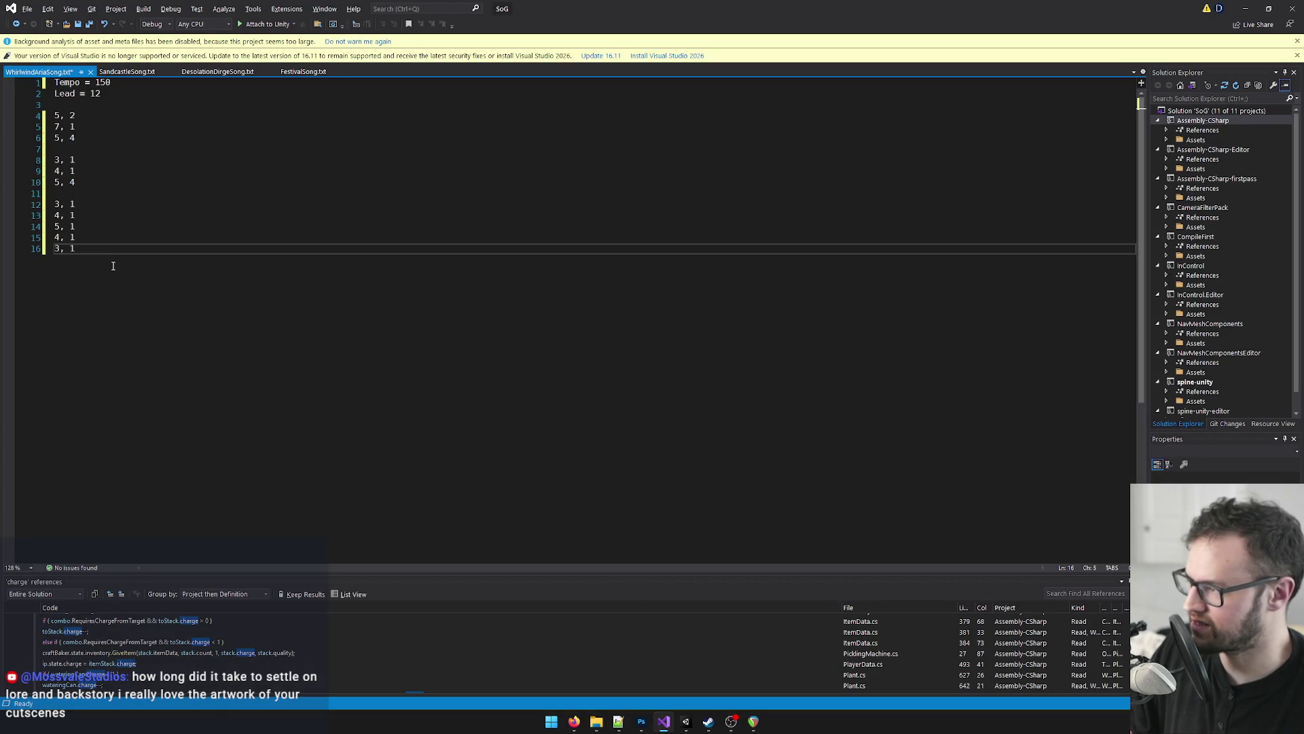
key(alt+Tab)
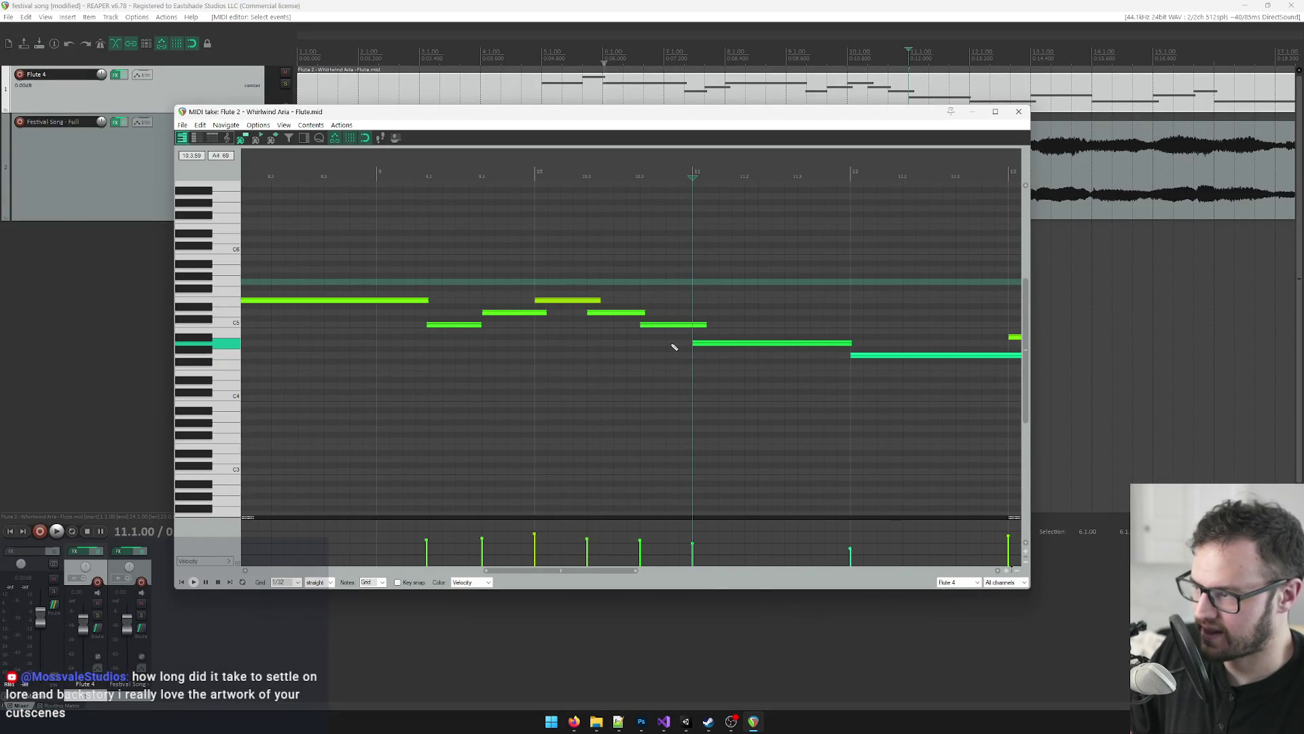
click(230, 357)
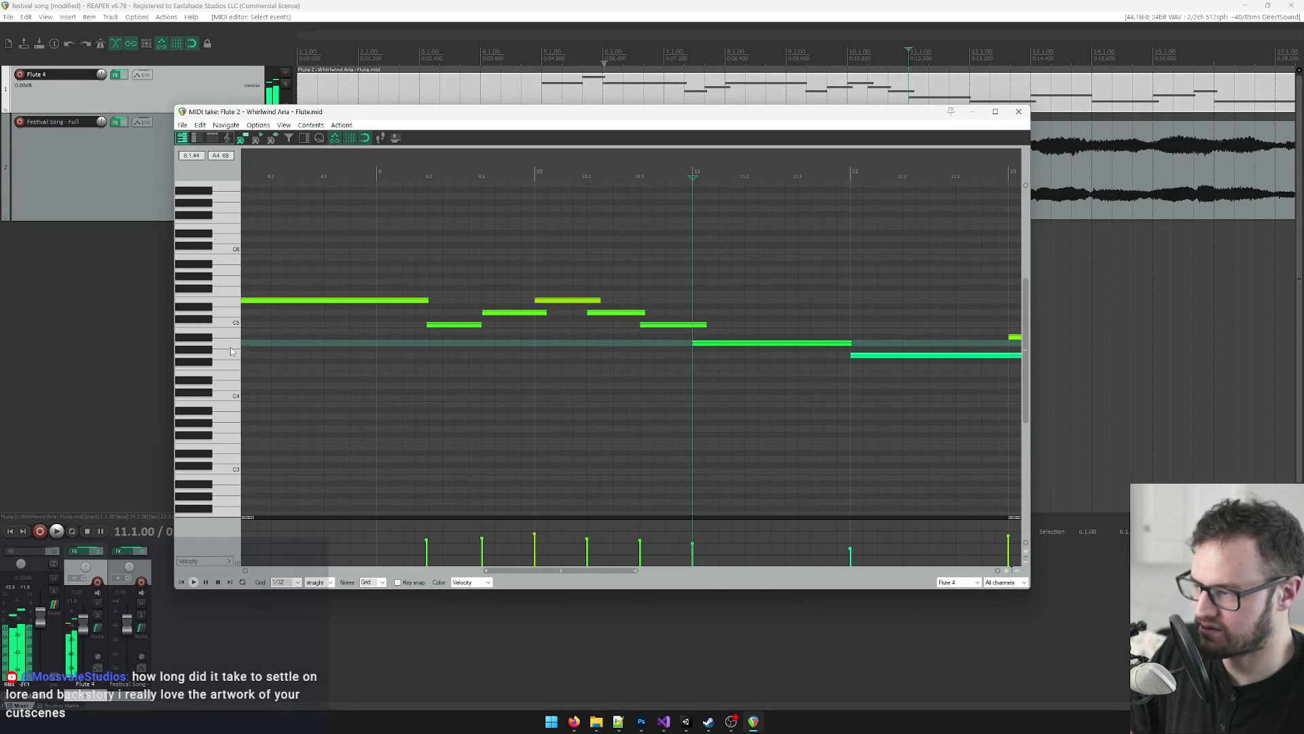
key(alt+Tab)
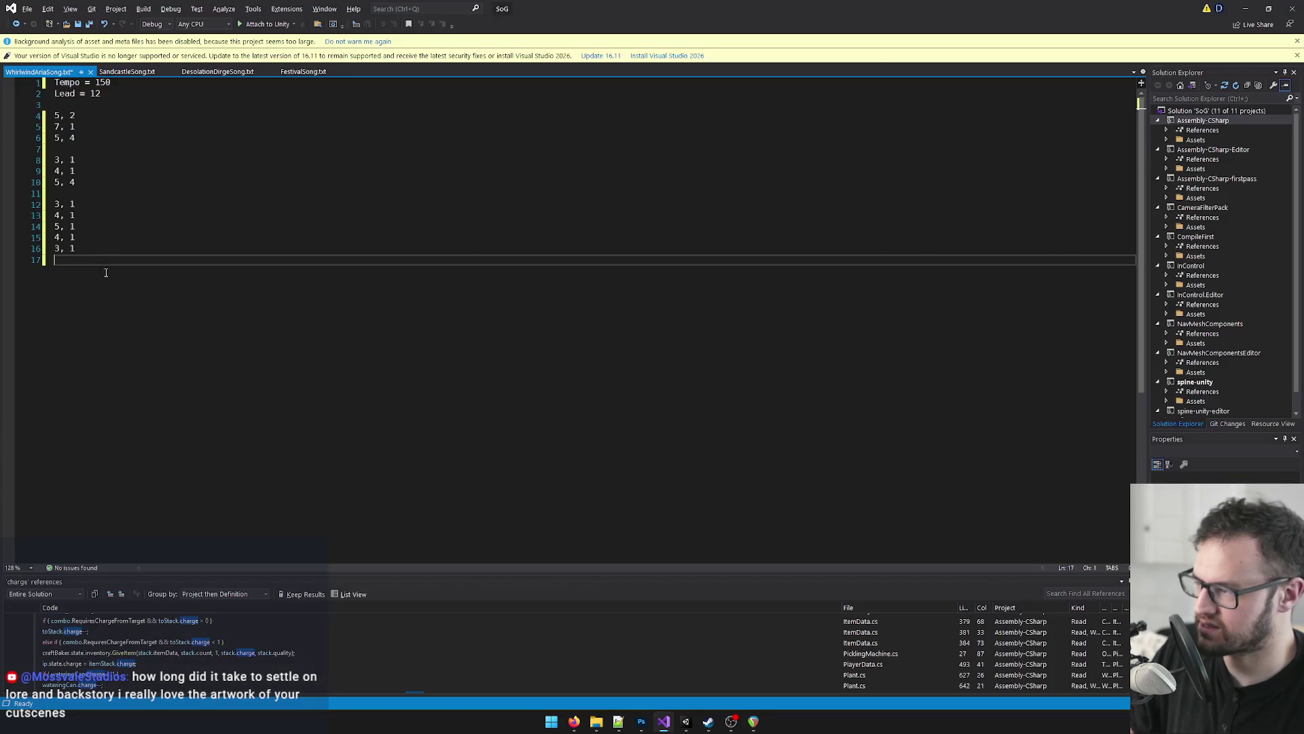
text(2, )
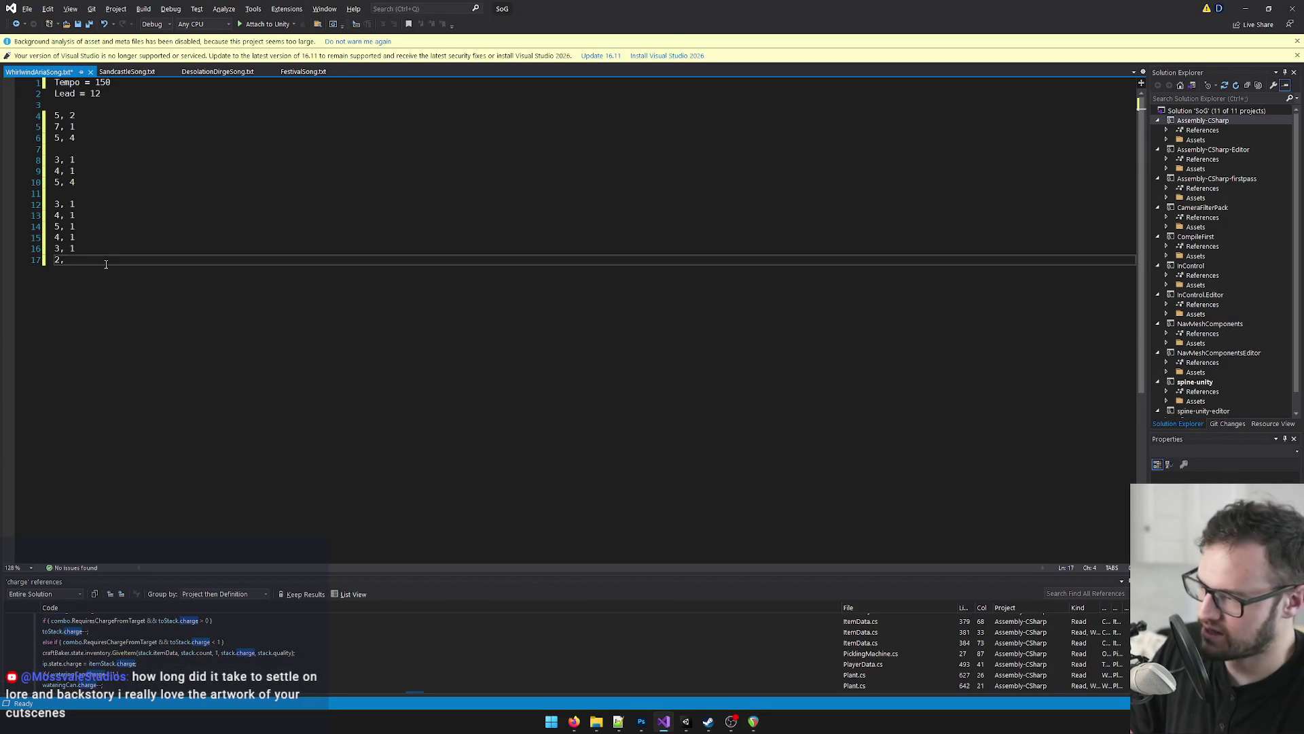
text(3)
key(Return)
Step: Compare A4 and A#4 pitches and change line 17 to 1, 3
key(alt+Tab)
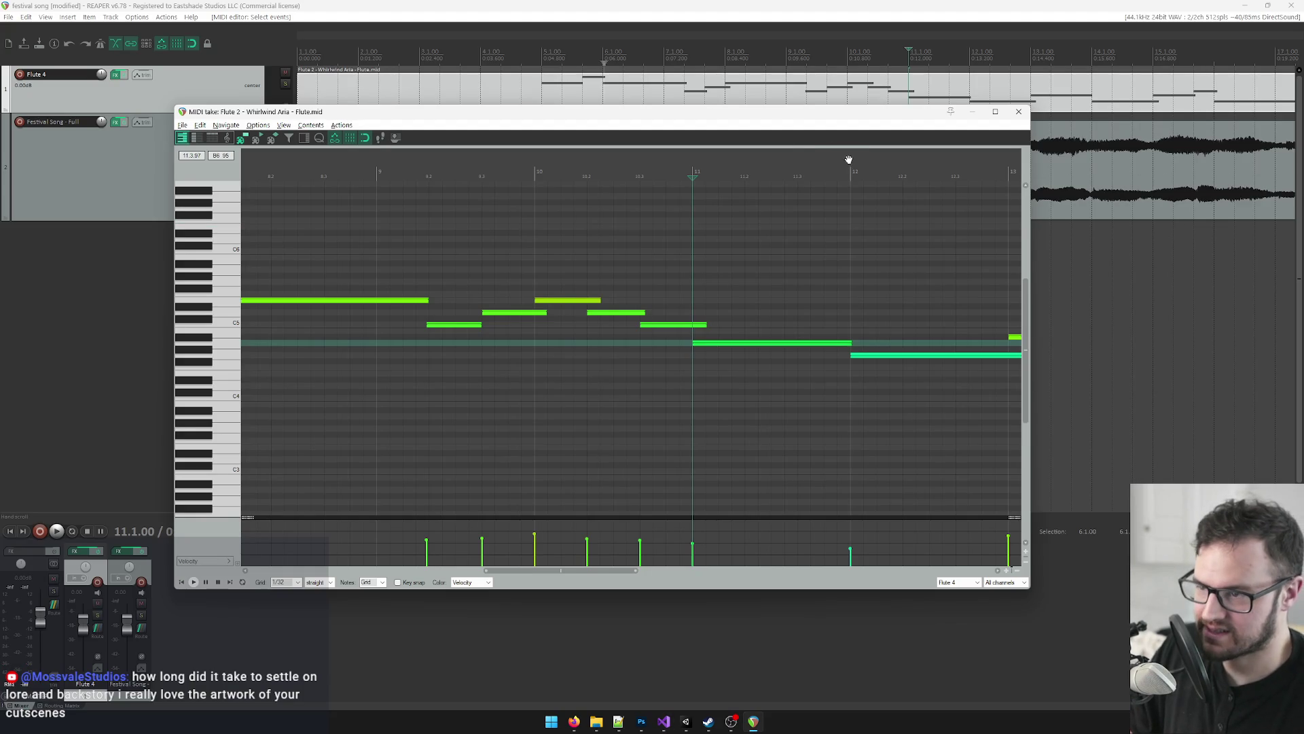
click(849, 167)
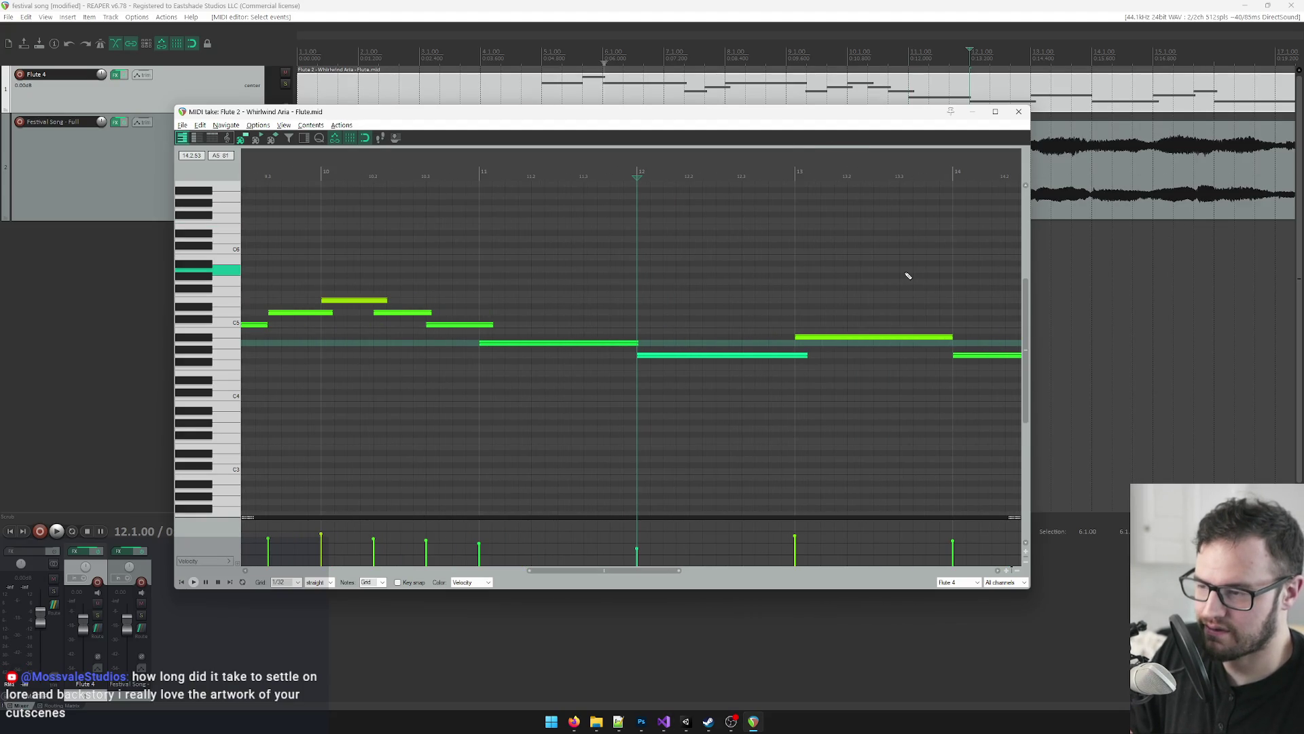
click(518, 180)
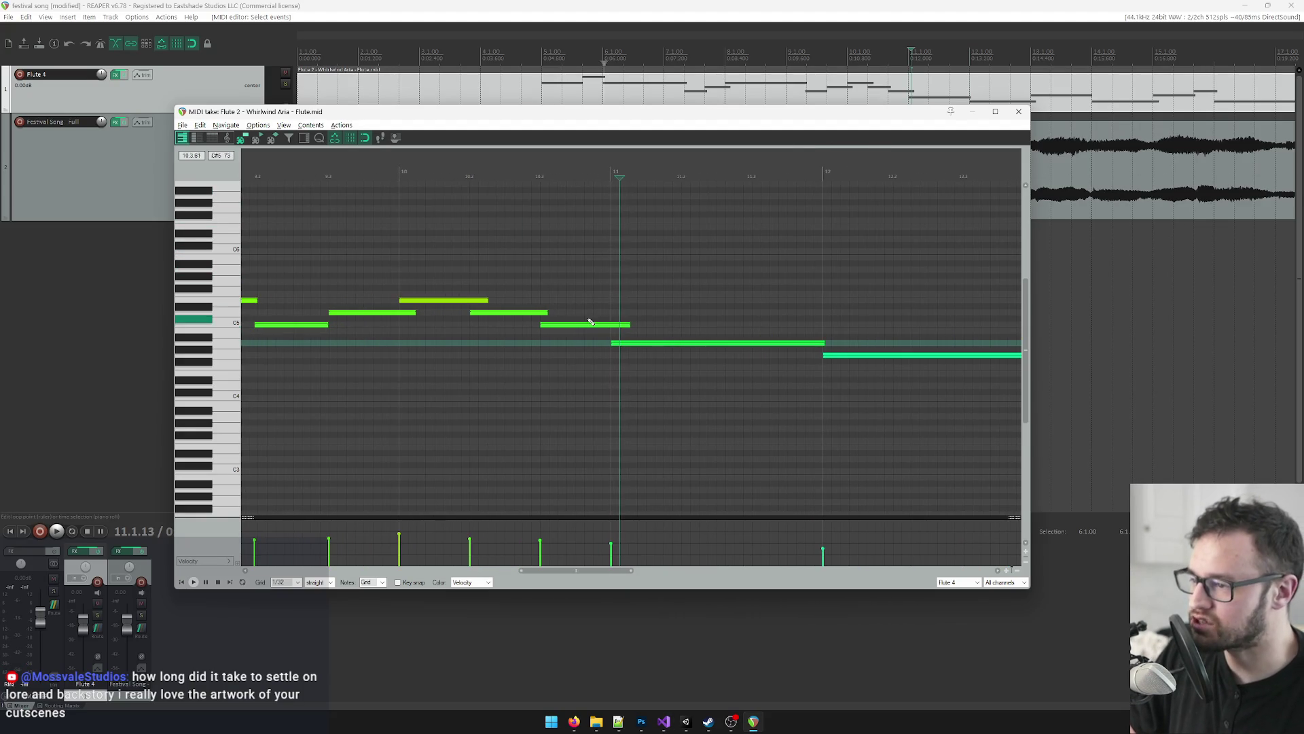
click(225, 341)
click(225, 344)
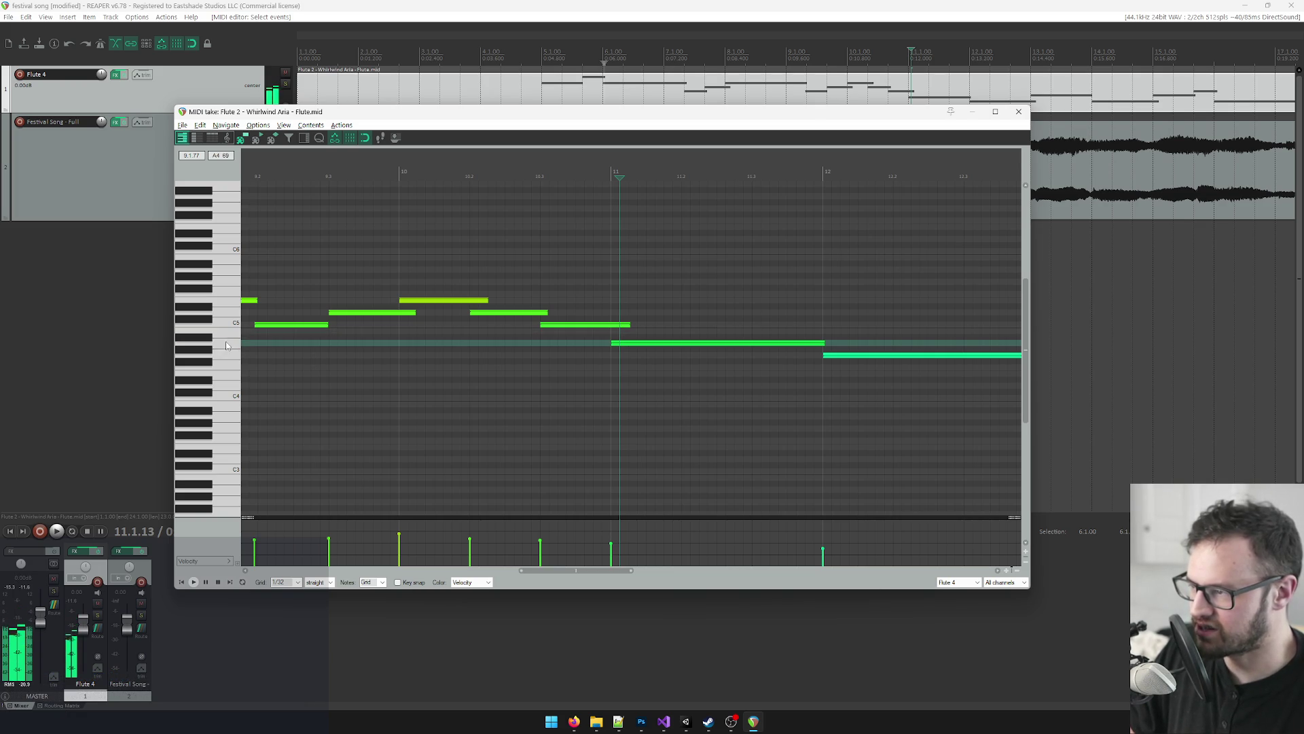
click(203, 339)
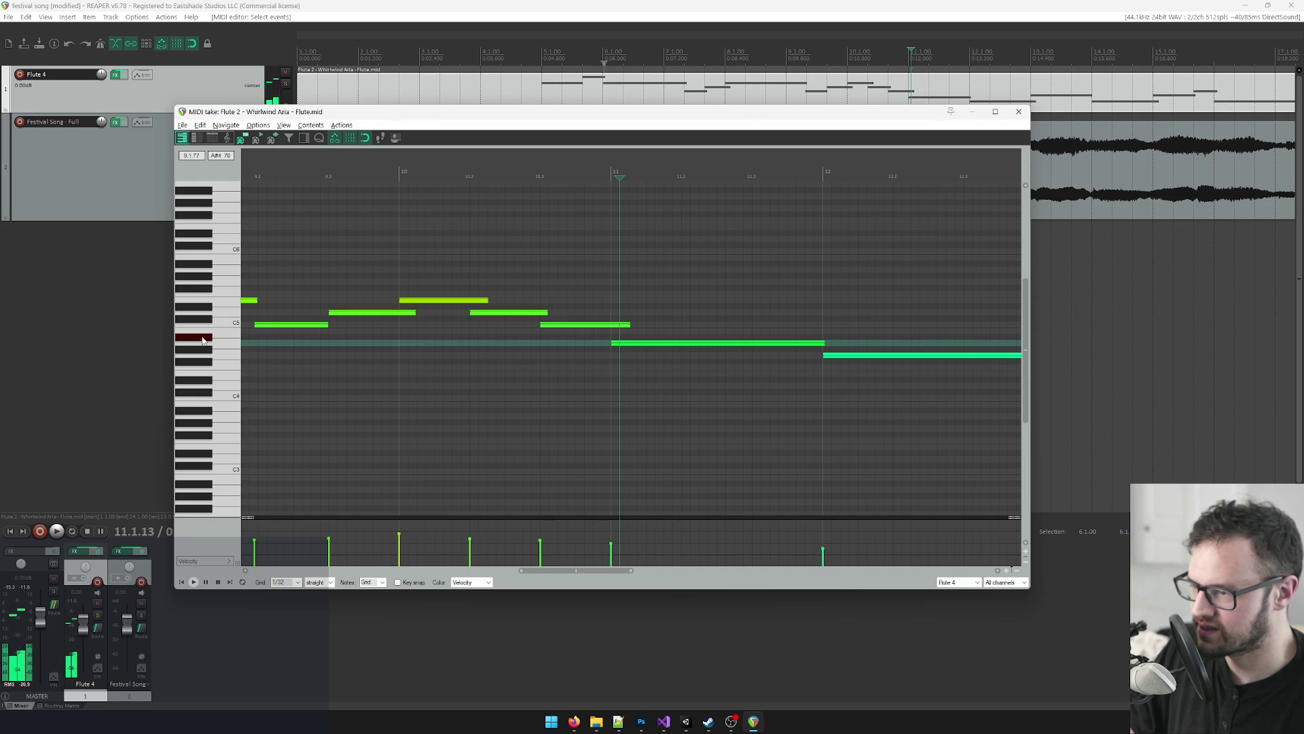
click(237, 346)
key(alt+Tab)
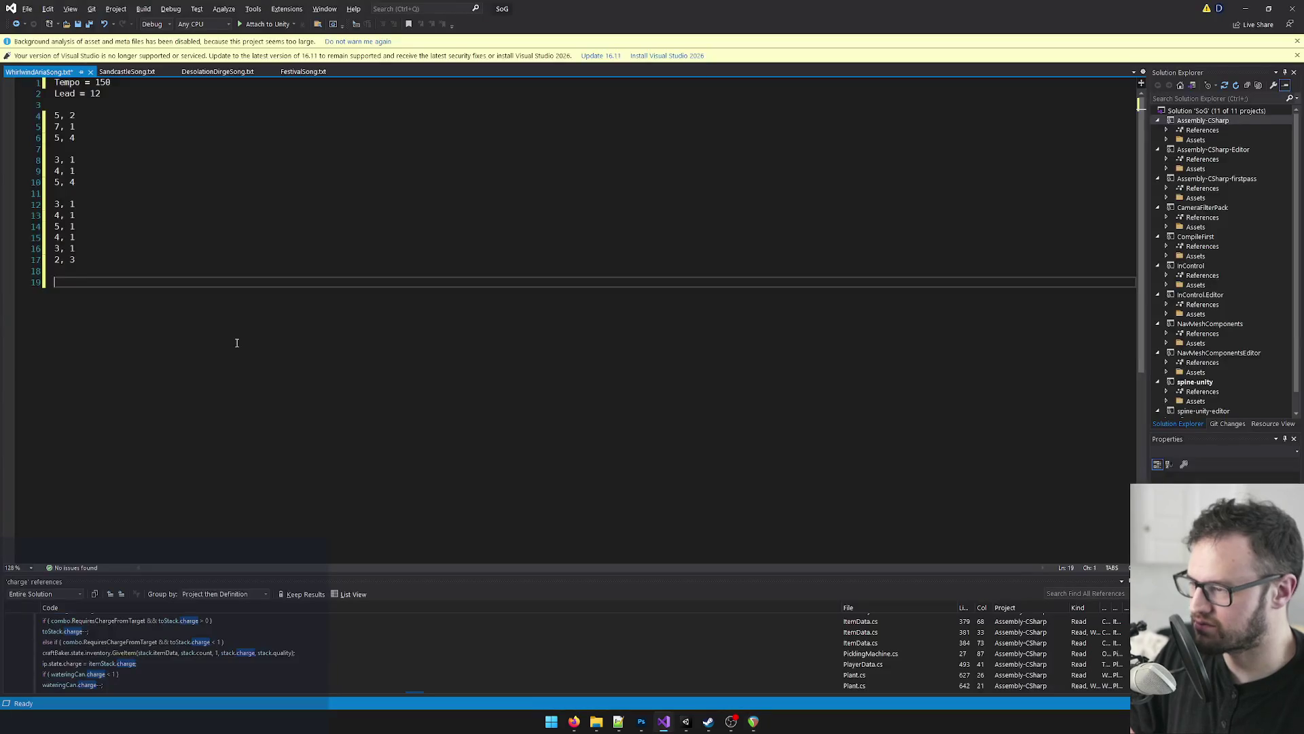
drag(61, 261, 58, 265)
text(1)
key(alt+Tab)
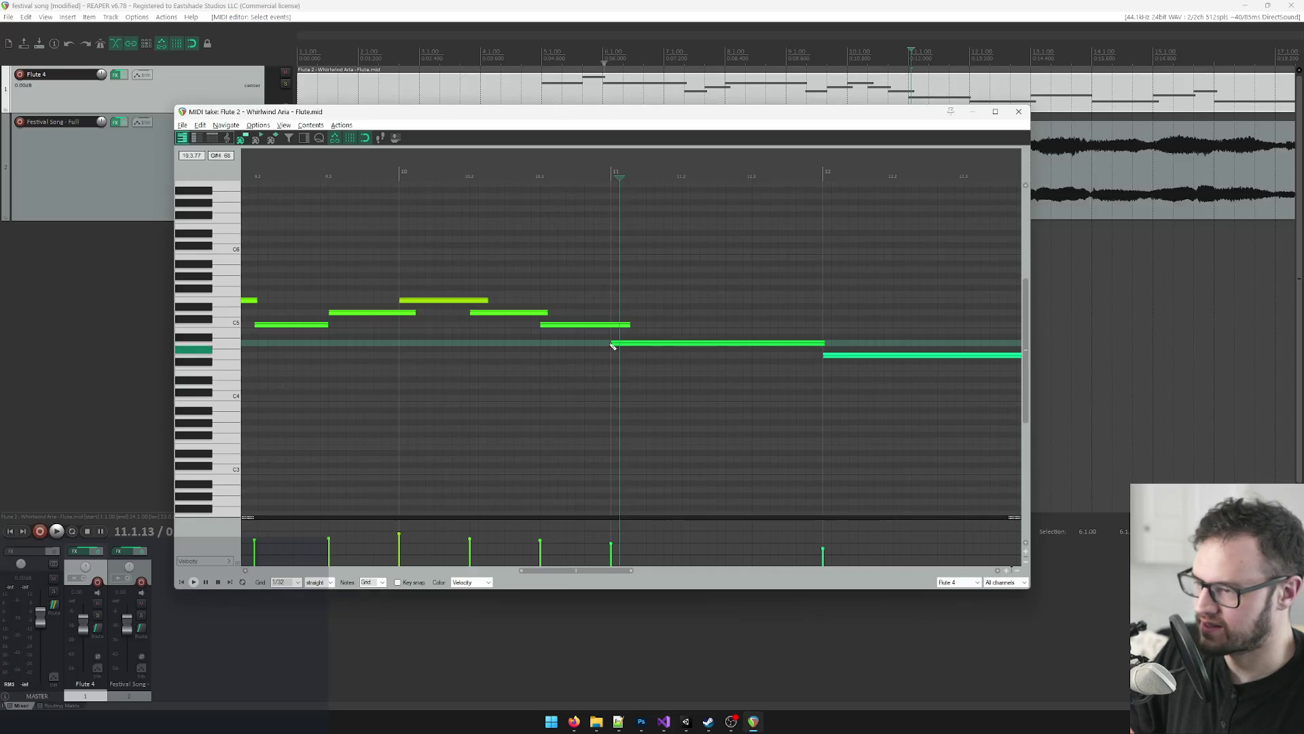
click(834, 355)
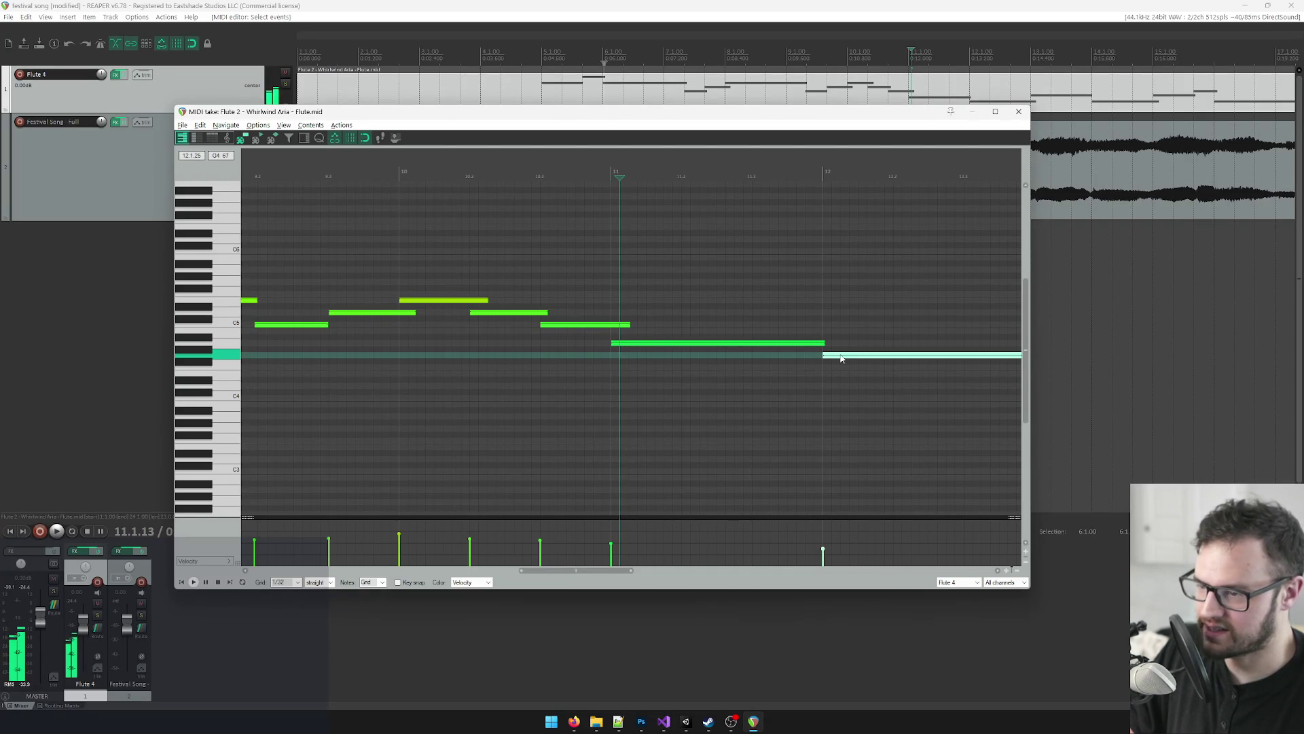
Step: Play bar 12, check the notes at bars 11 and 13, and enter the 0, 3 group lines
click(805, 175)
key(space)
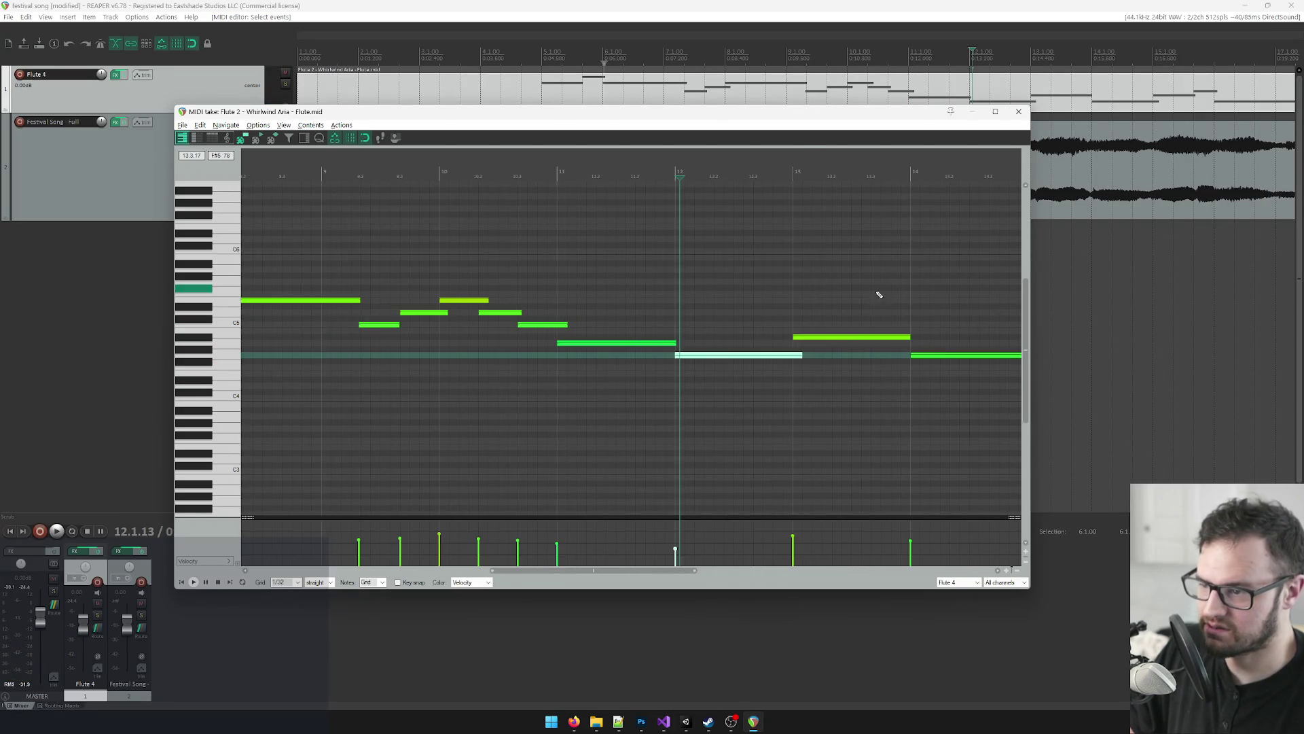
key(alt+Tab)
key(Return)
text(0, 3)
key(Return)
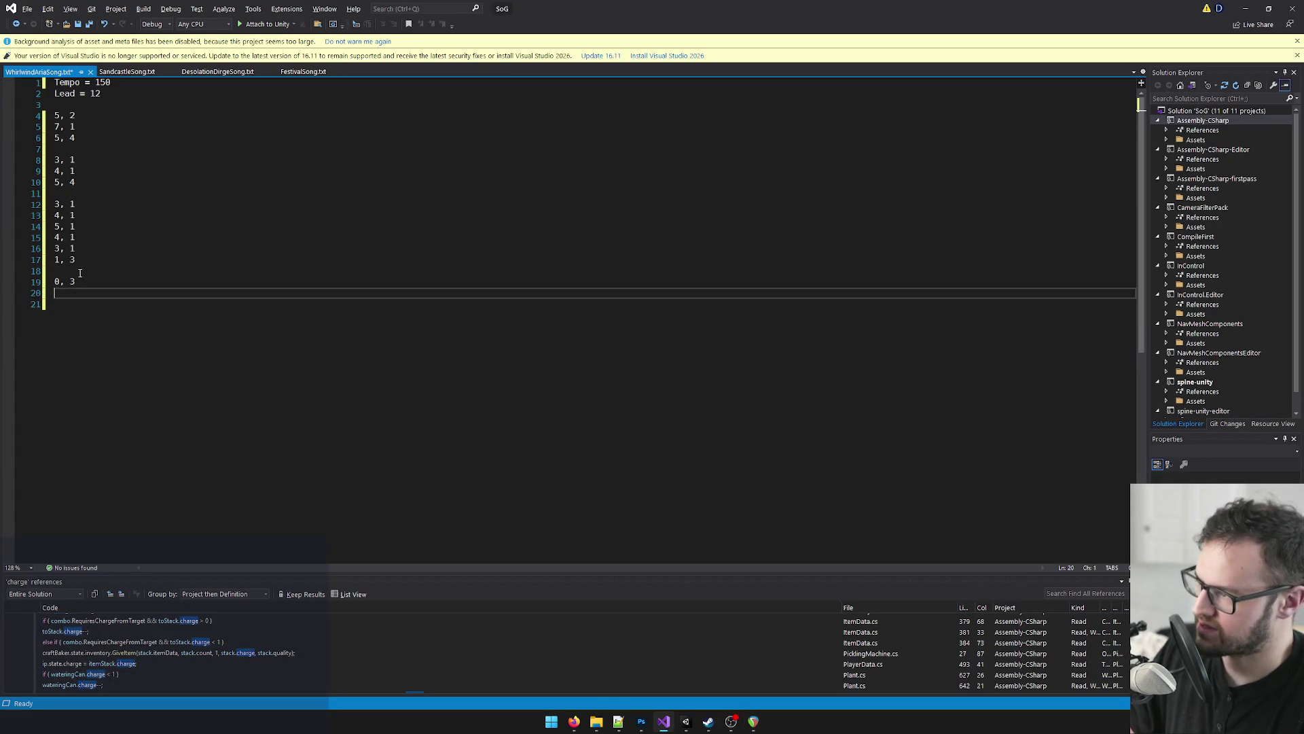
key(alt+Tab)
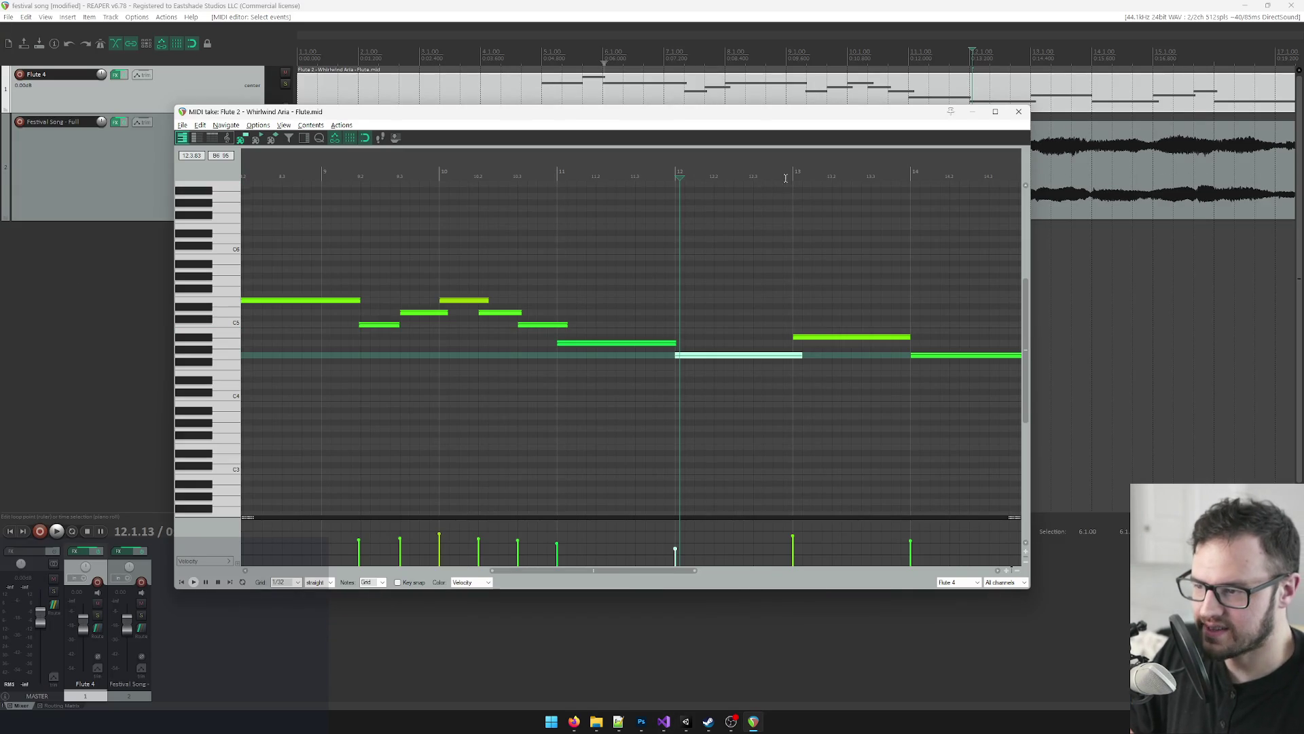
click(648, 344)
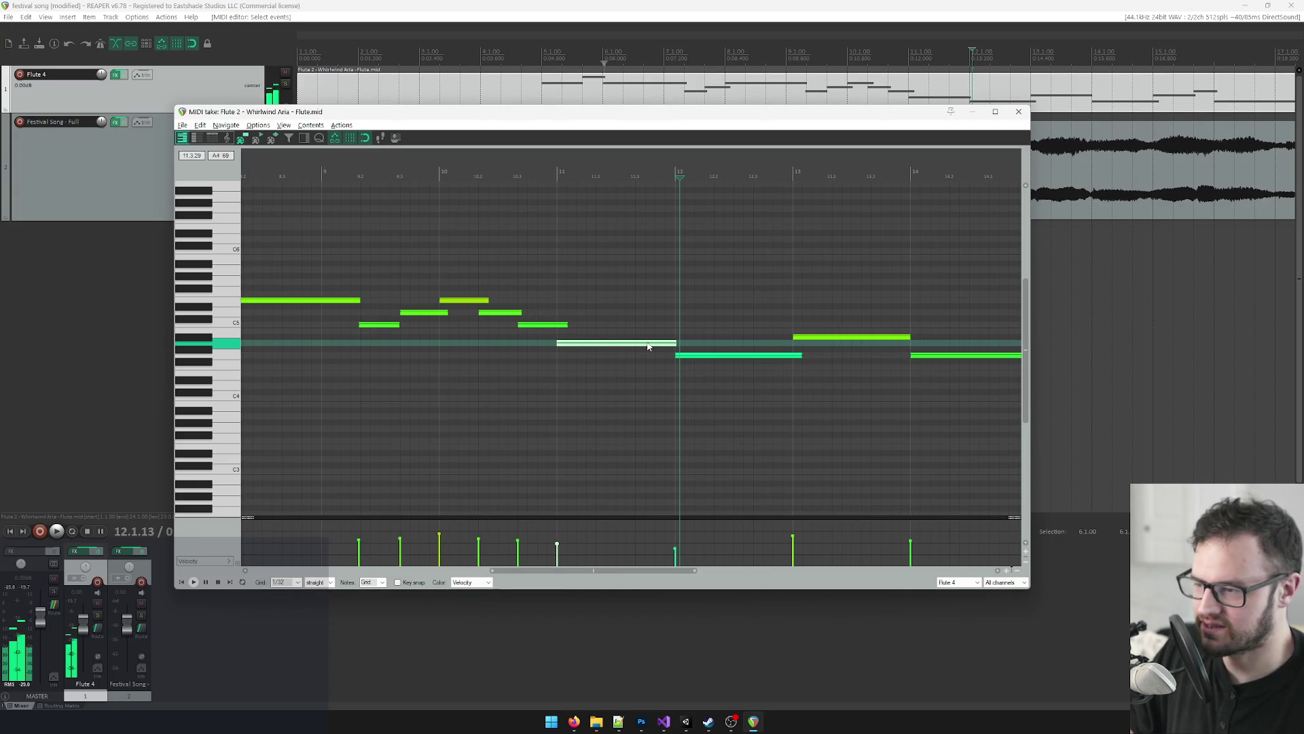
click(809, 341)
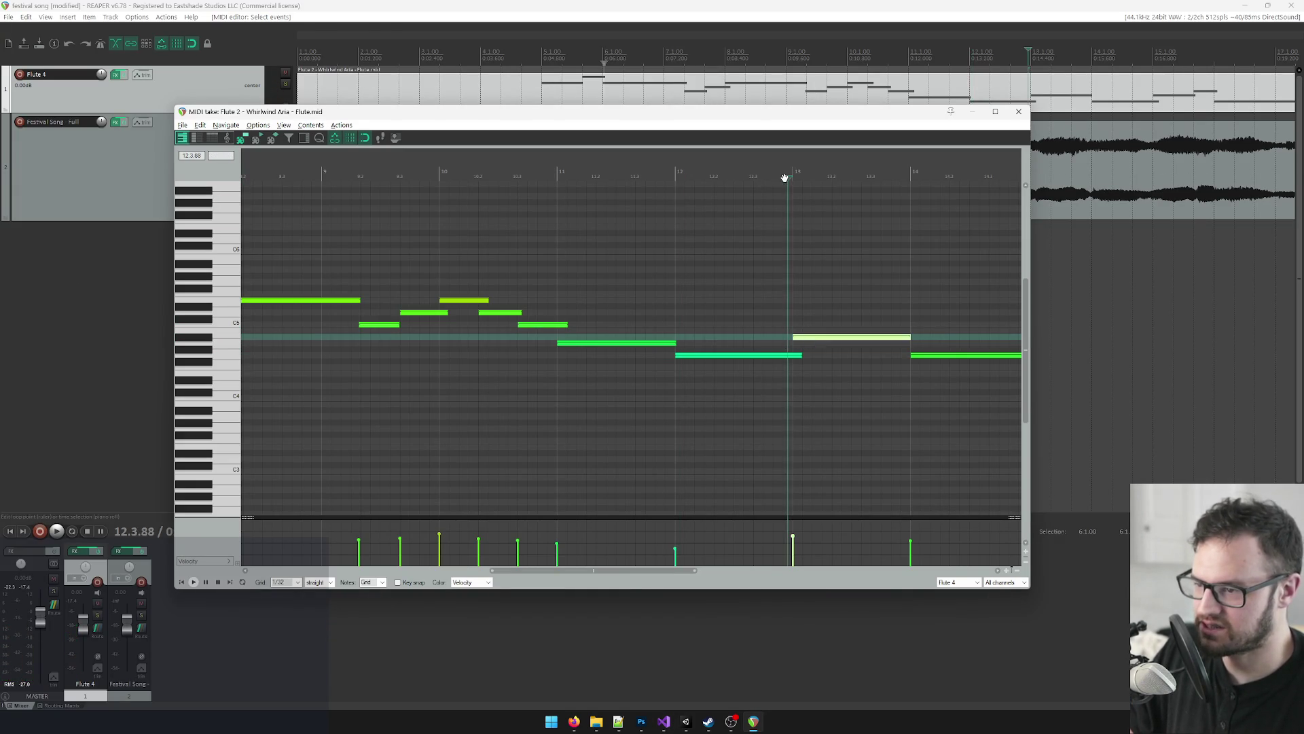
key(alt+Tab)
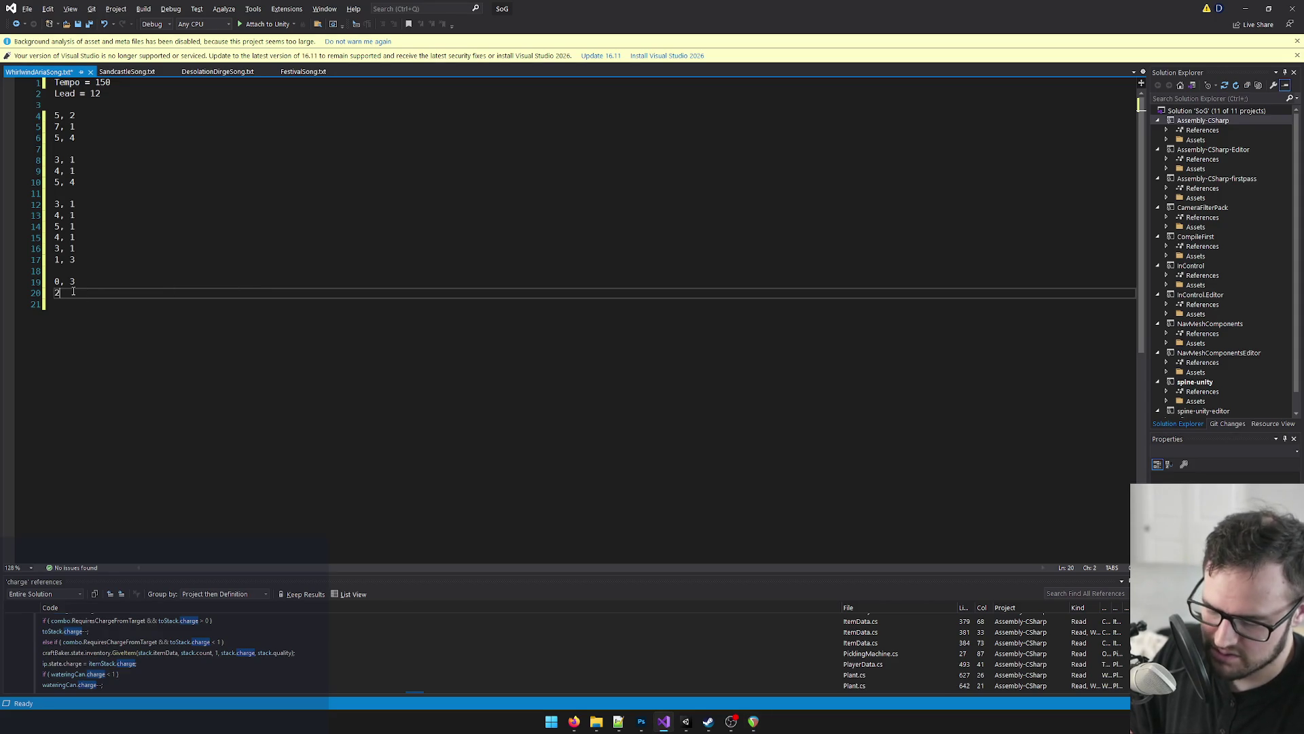
text(3)
key(Return)
Step: Check bar 15 in the flute MIDI and start a new line for the next group
key(alt+Tab)
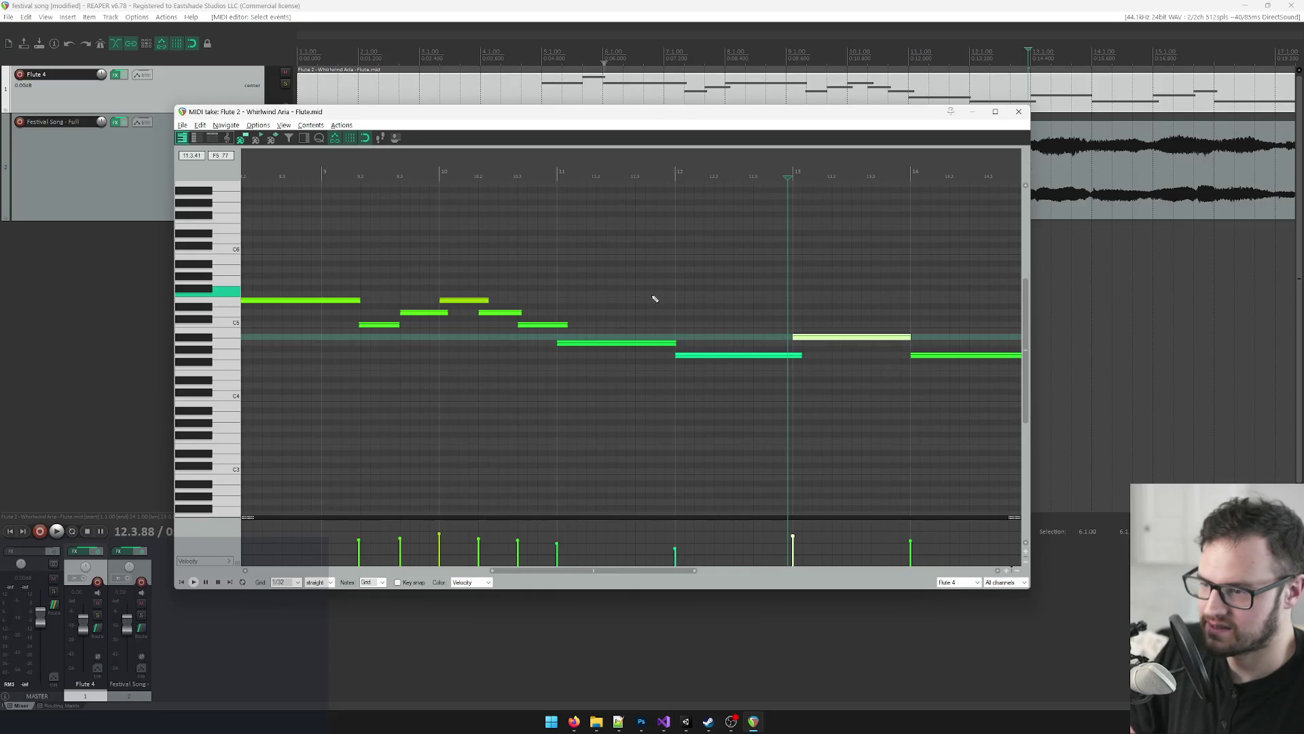
scroll(951, 319, up, 3)
key(alt+Tab)
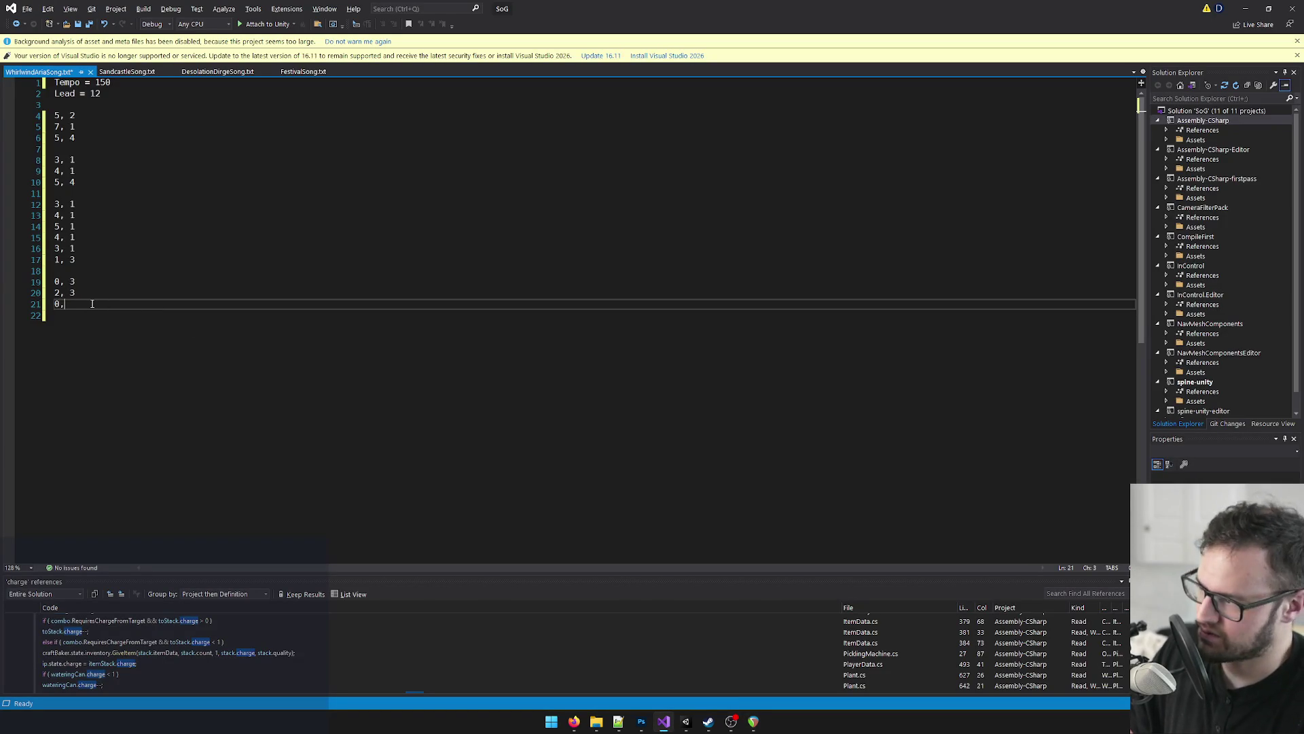
key(Return)
key(BackSpace)
key(Return)
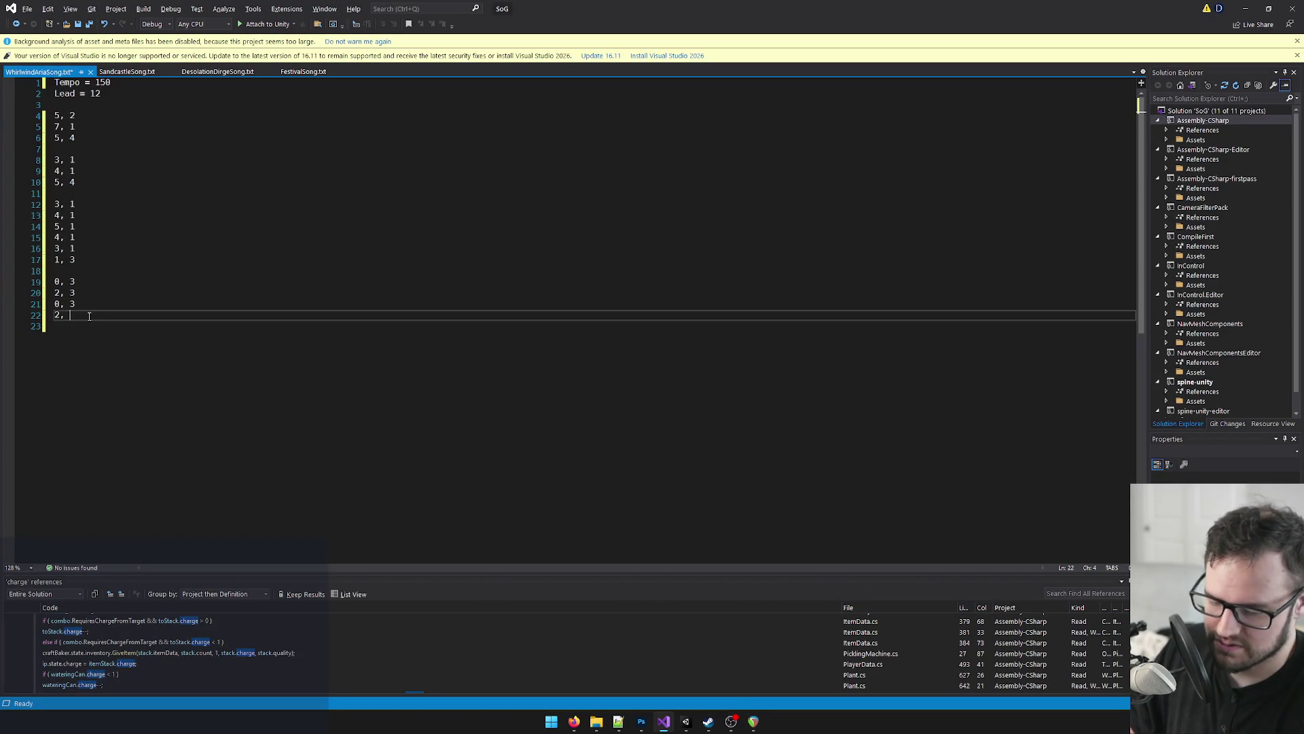
key(alt+Tab)
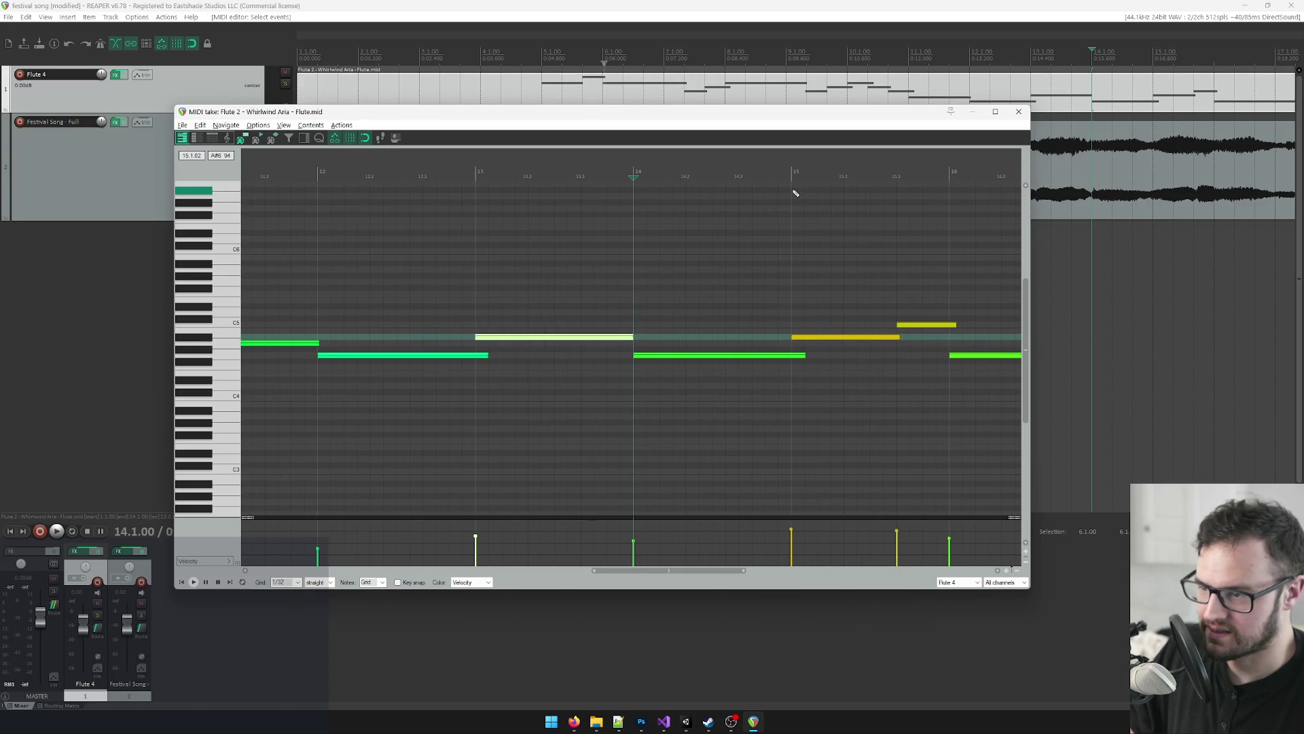
click(792, 170)
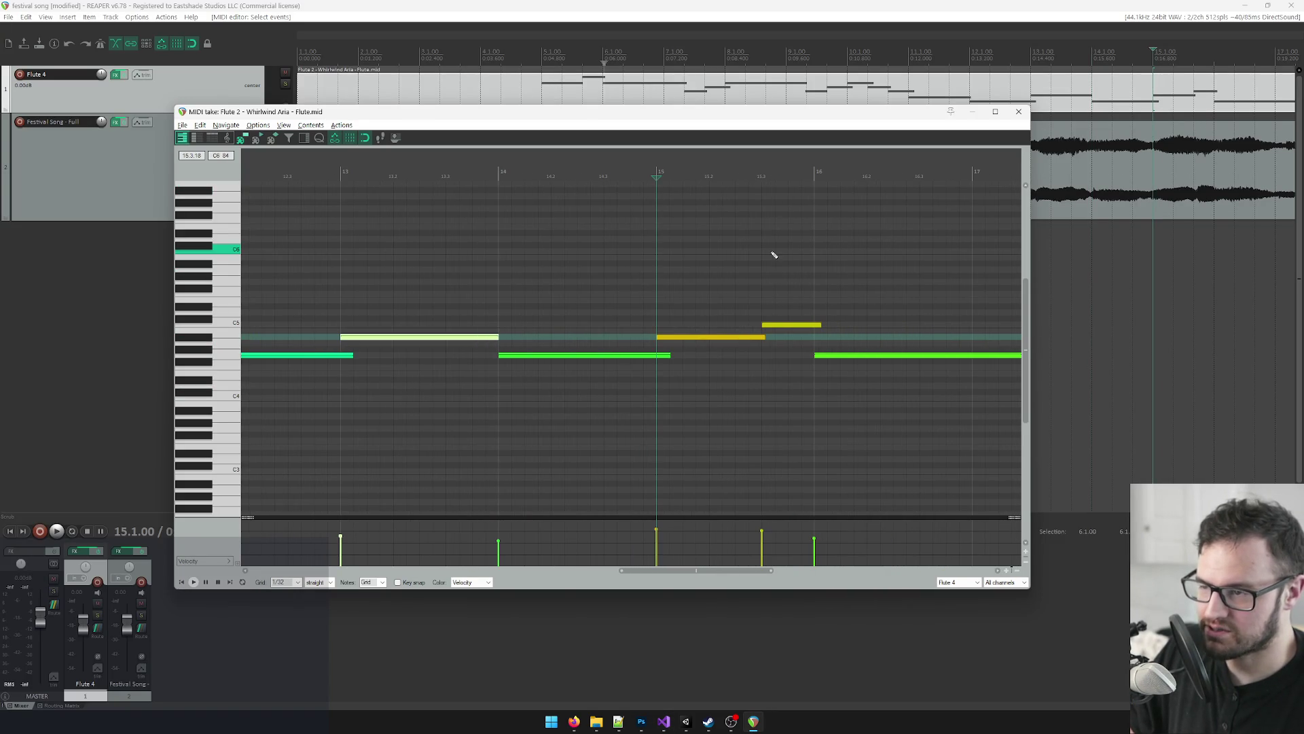
key(alt+Tab)
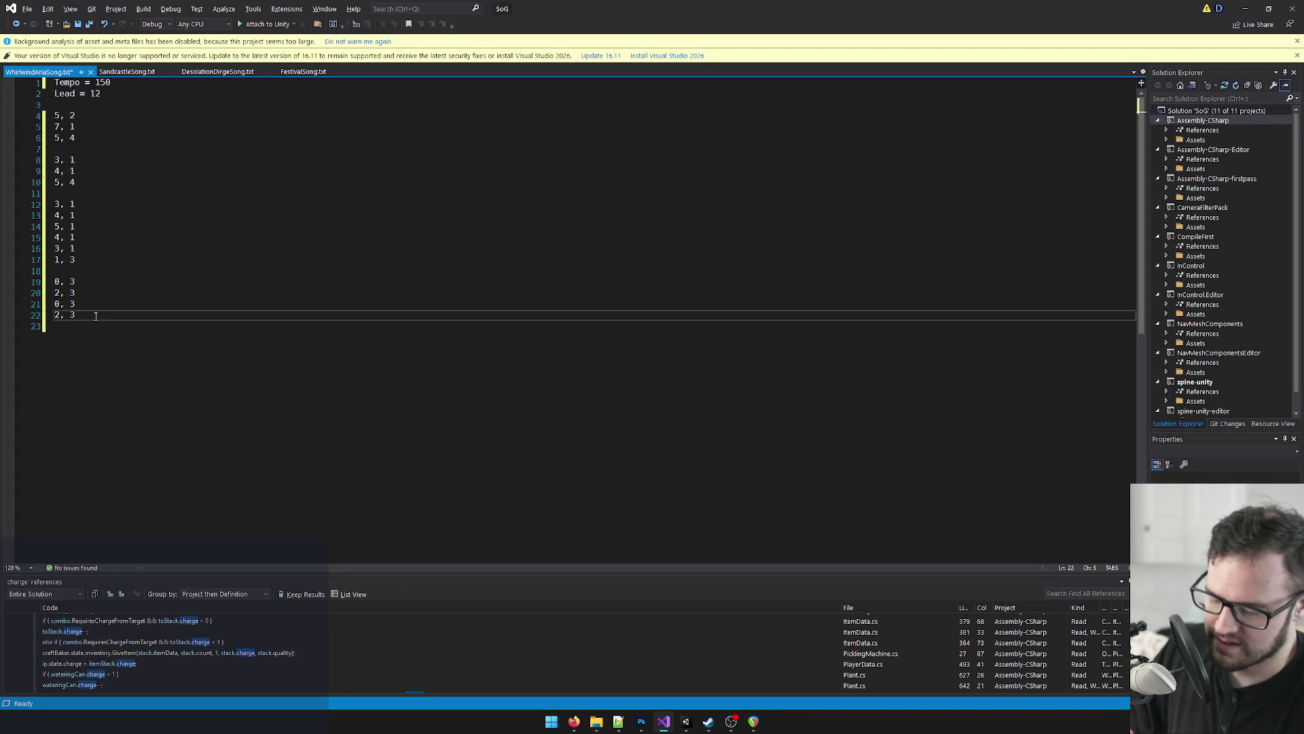
key(Return)
key(Return)
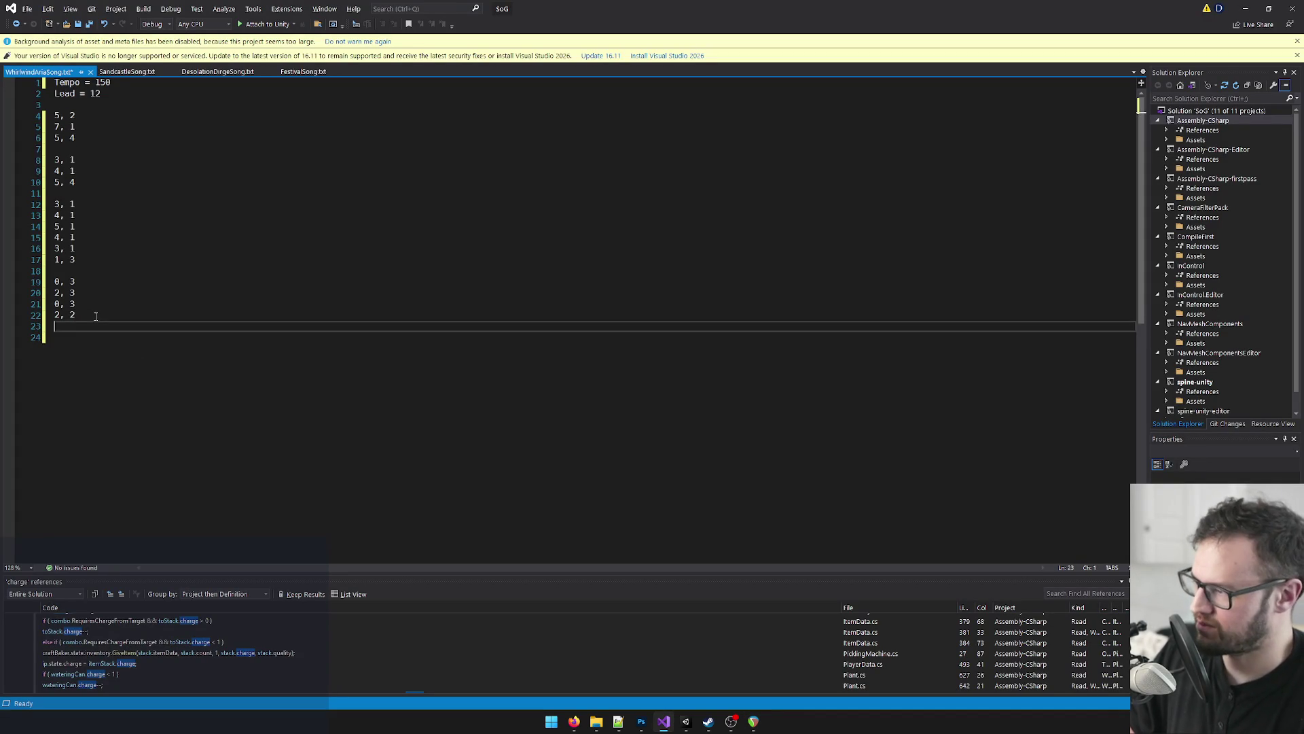
key(BackSpace)
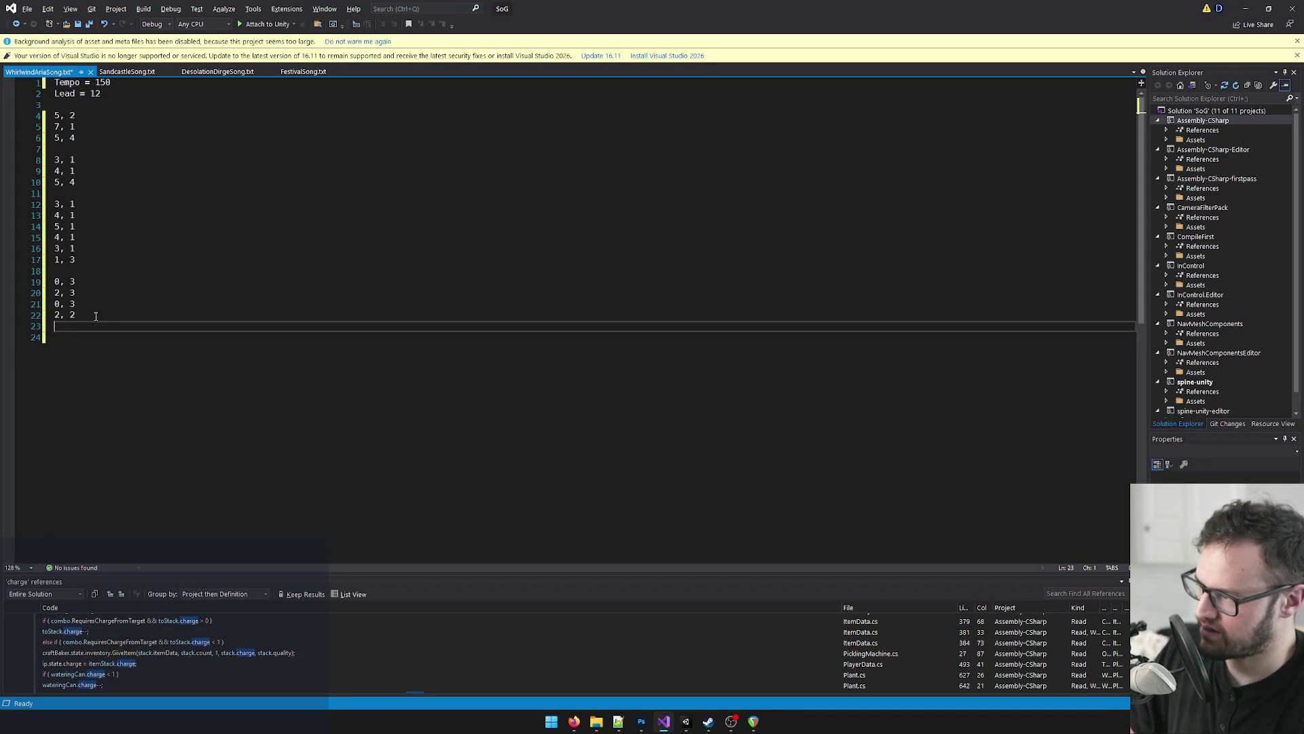
key(Return)
text(3,)
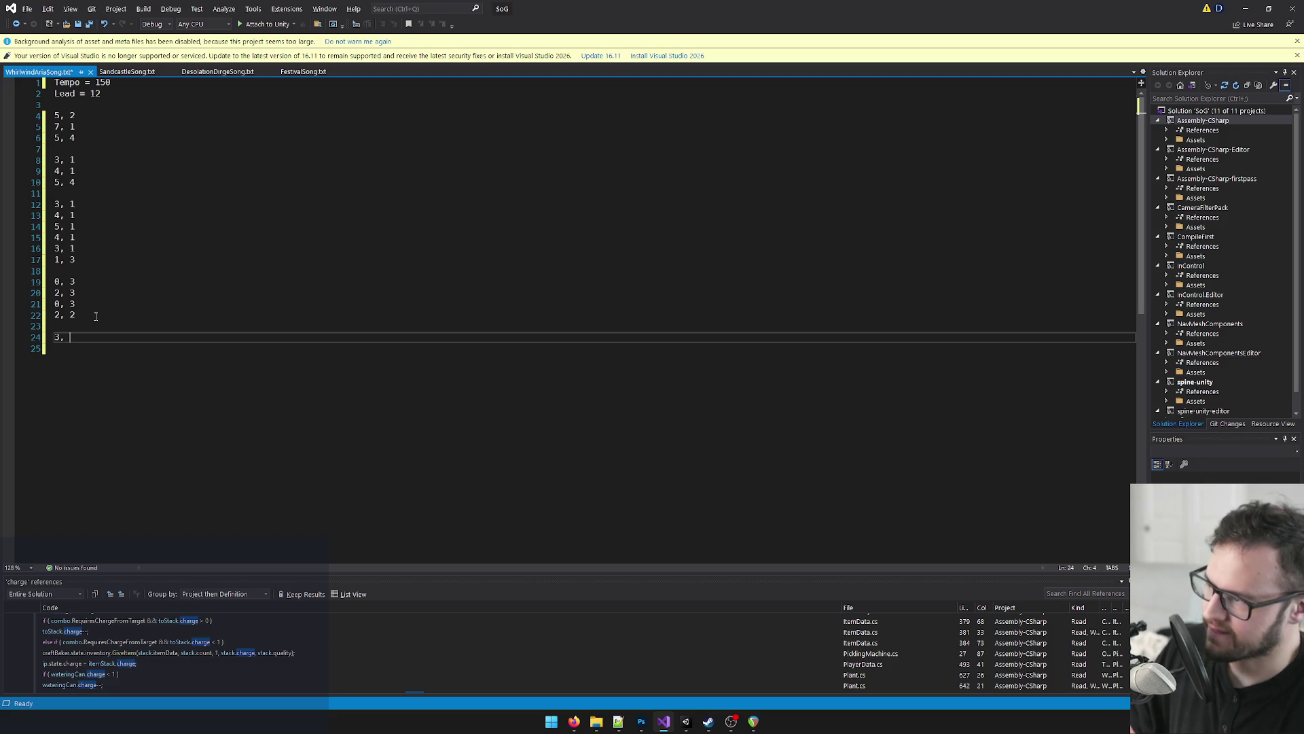
Step: Check flute notes at bars 15–16 and enter 3 as the next pitch line
key(alt+Tab)
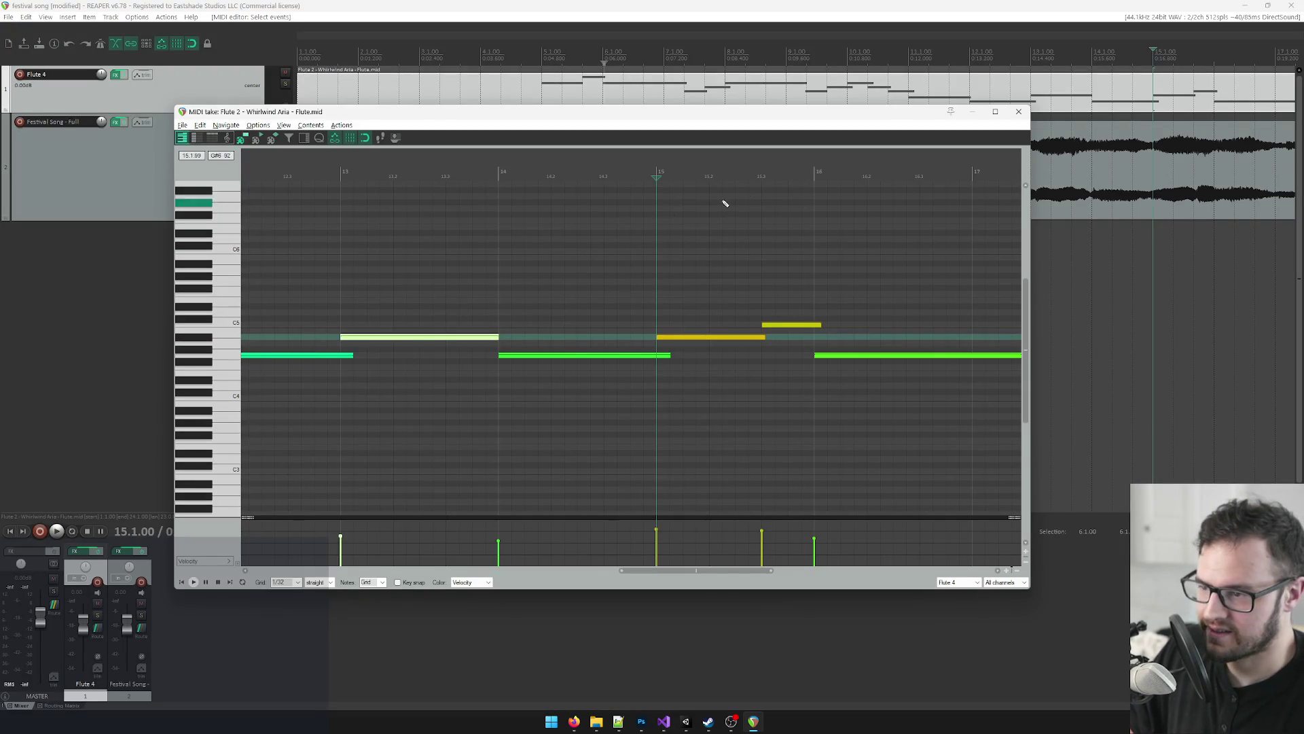
click(764, 173)
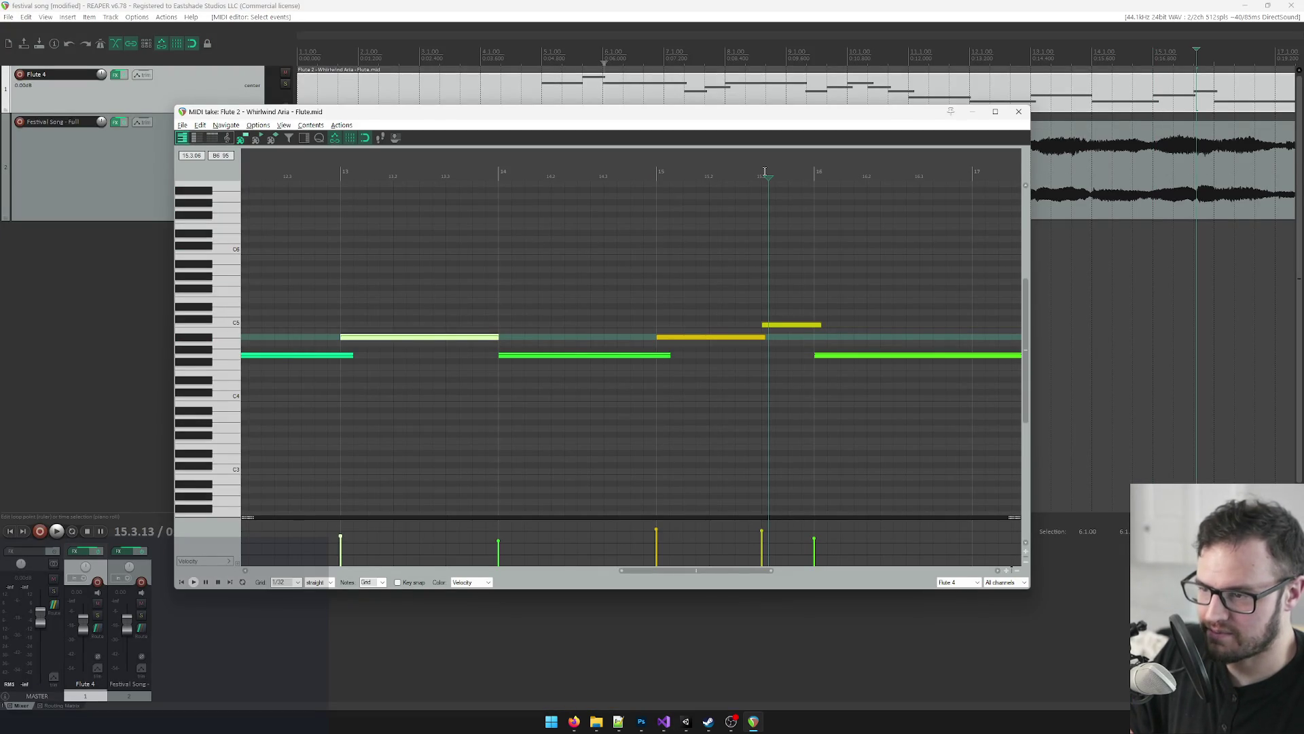
key(alt+Tab)
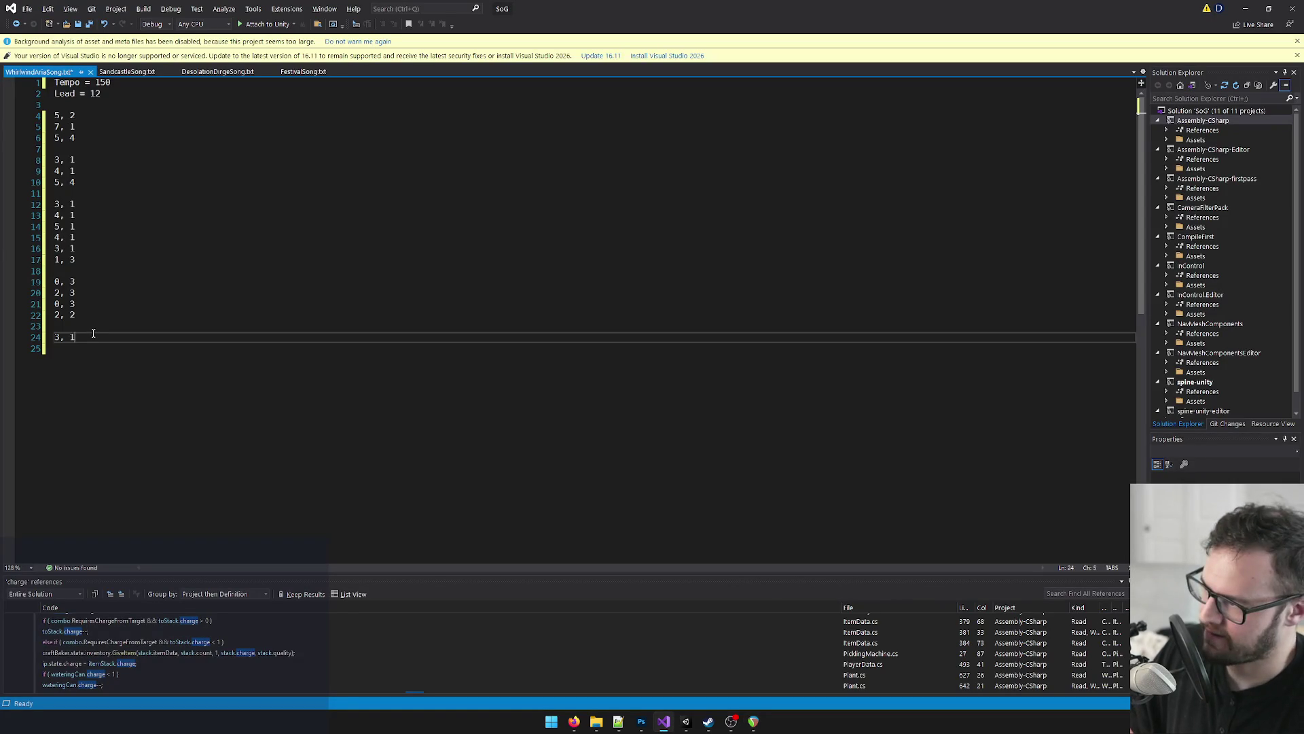
key(alt+Tab)
click(815, 170)
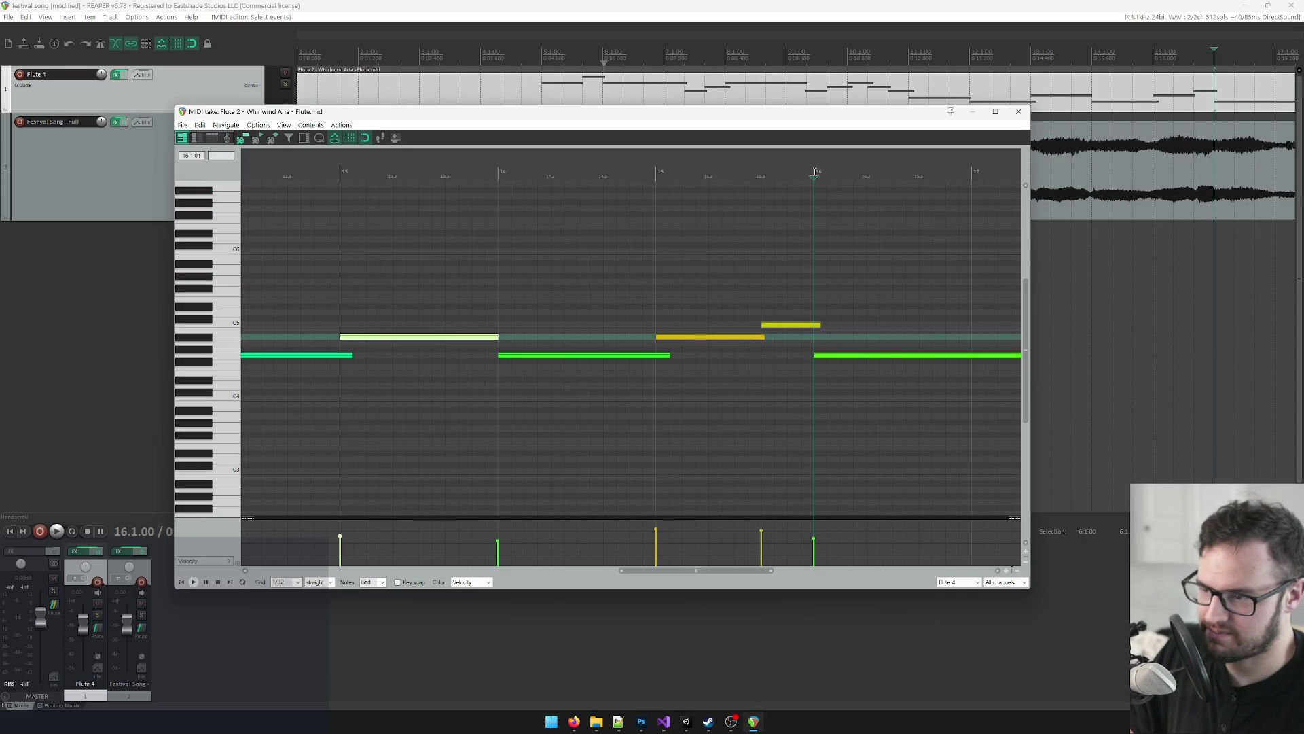
scroll(890, 397, down, 2)
scroll(891, 397, up, 2)
key(alt+Tab)
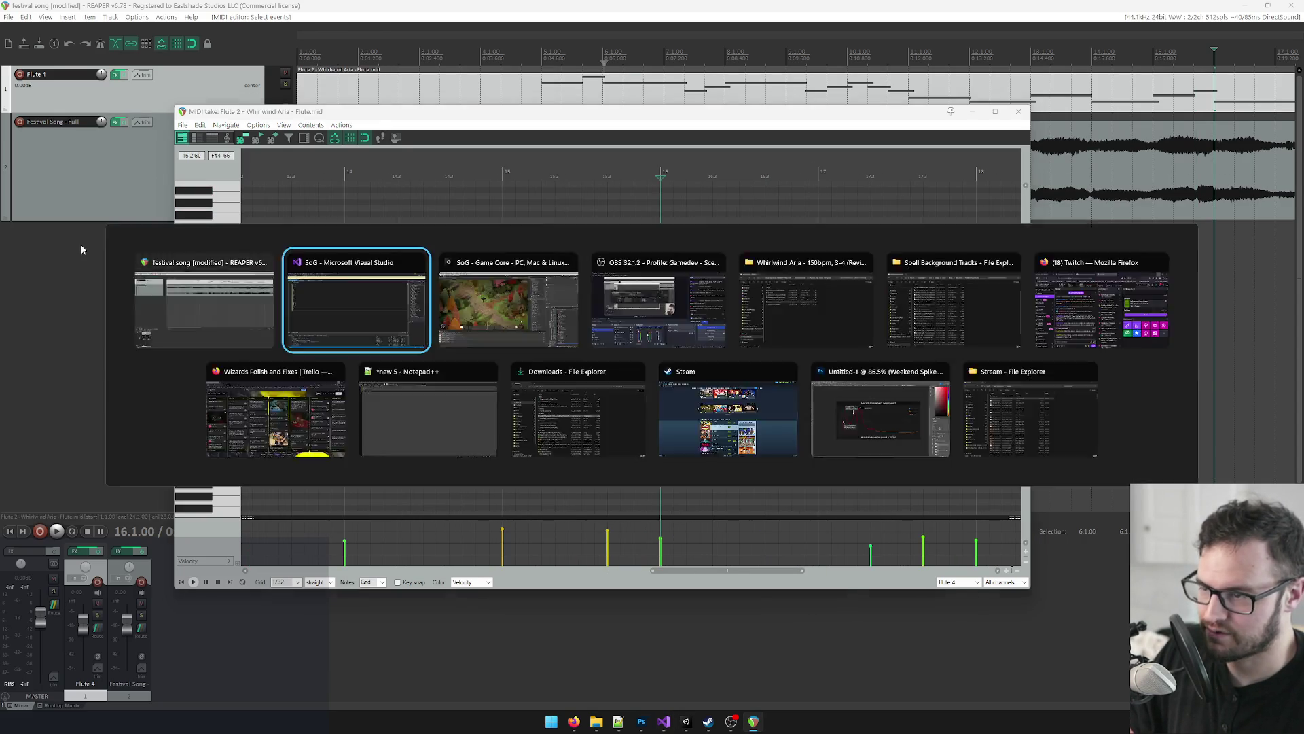
text(3)
key(Return)
Step: Audition A#4, A4 and G4 around bar 17 to identify the following note
key(alt+Tab)
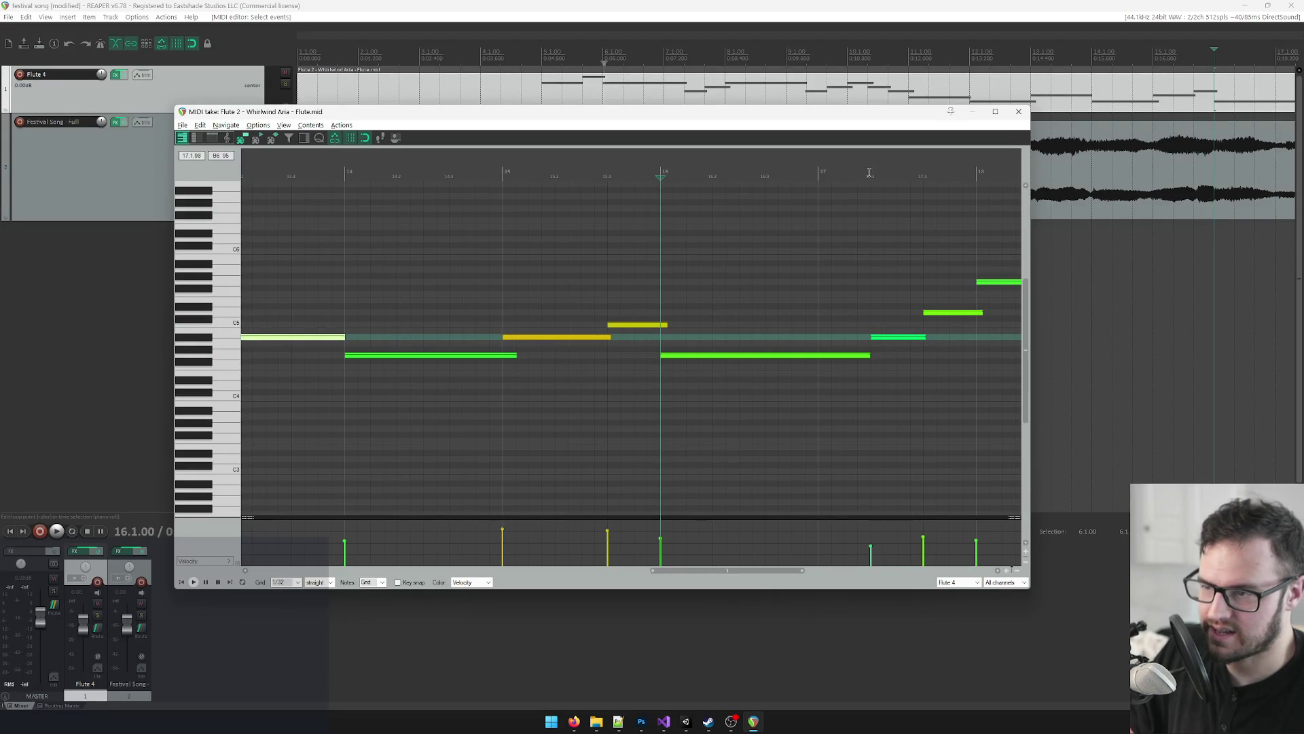
click(869, 173)
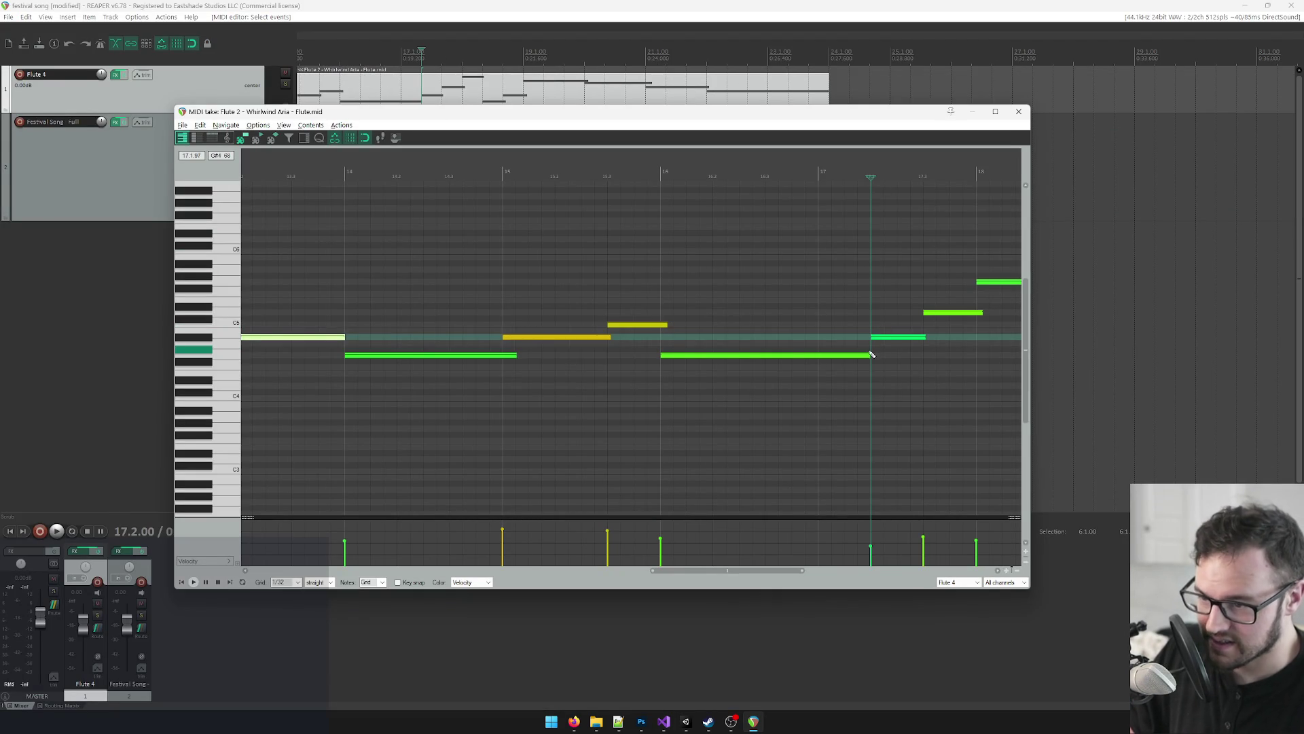
click(207, 341)
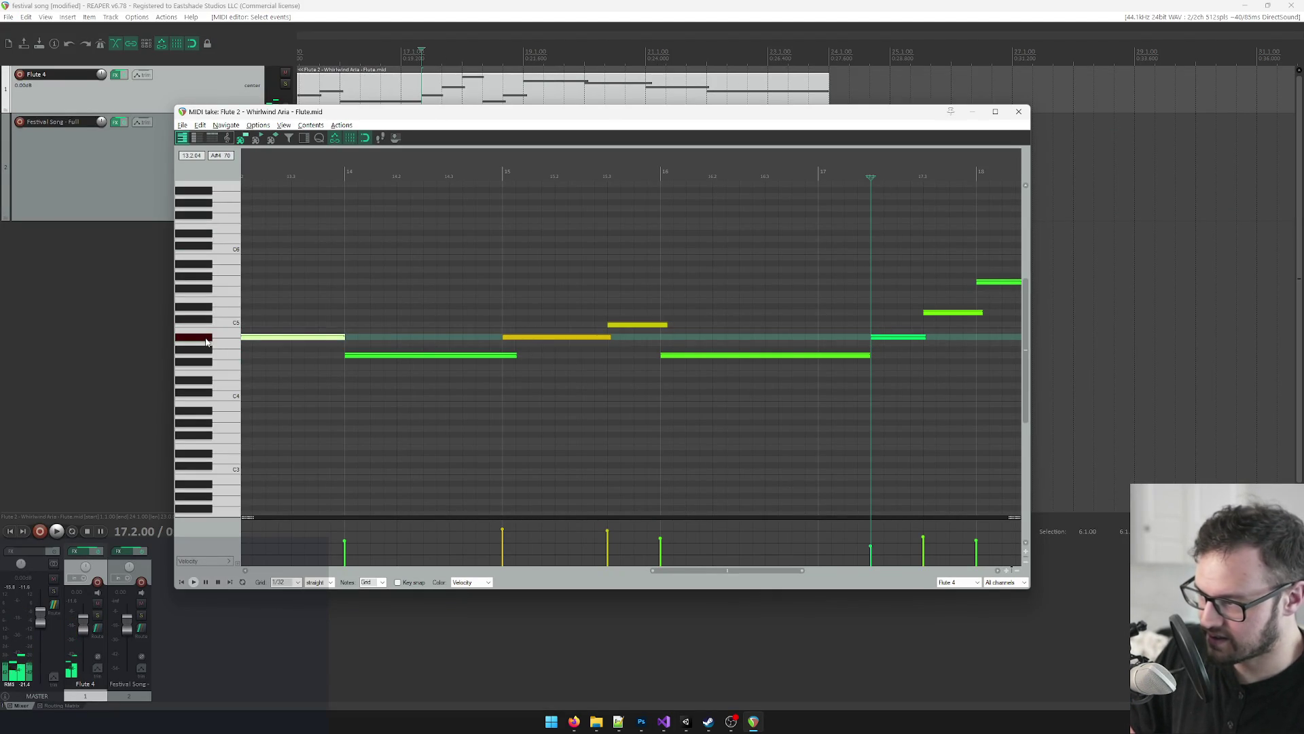
click(230, 350)
click(230, 358)
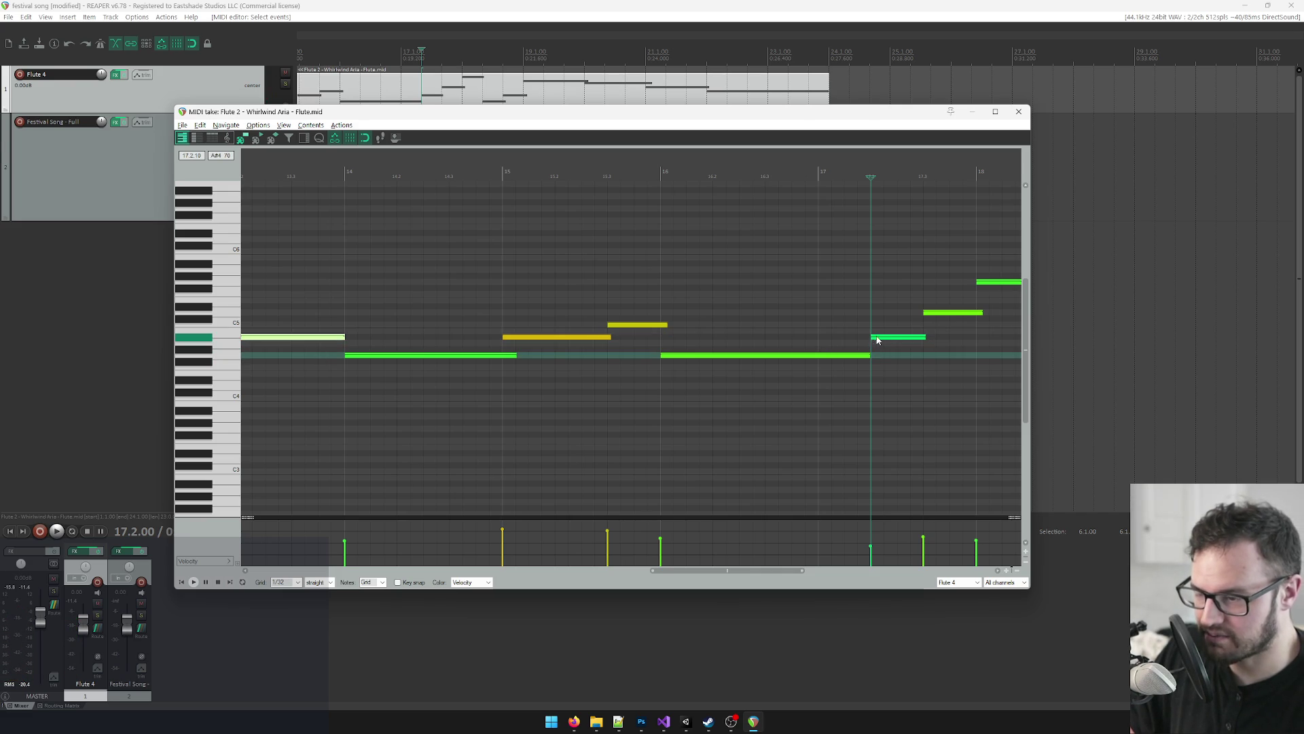
scroll(879, 338, right, 5)
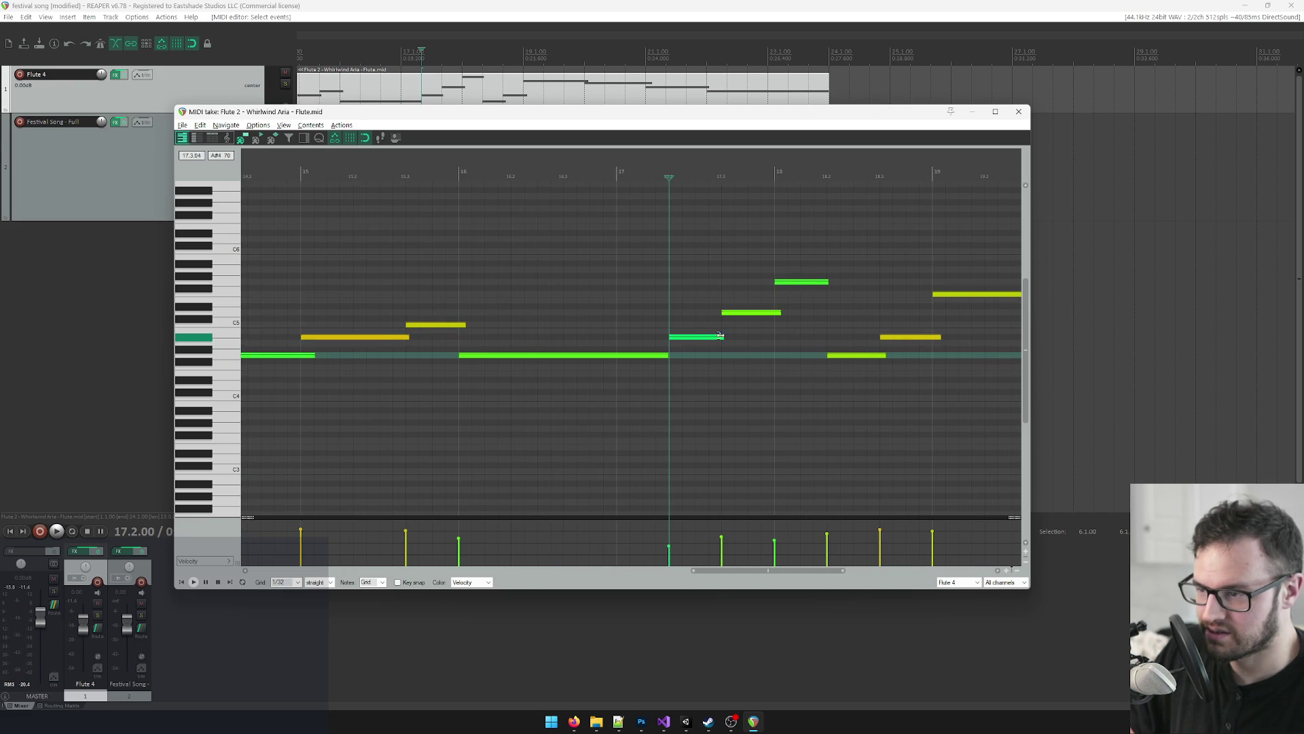
key(alt+Tab)
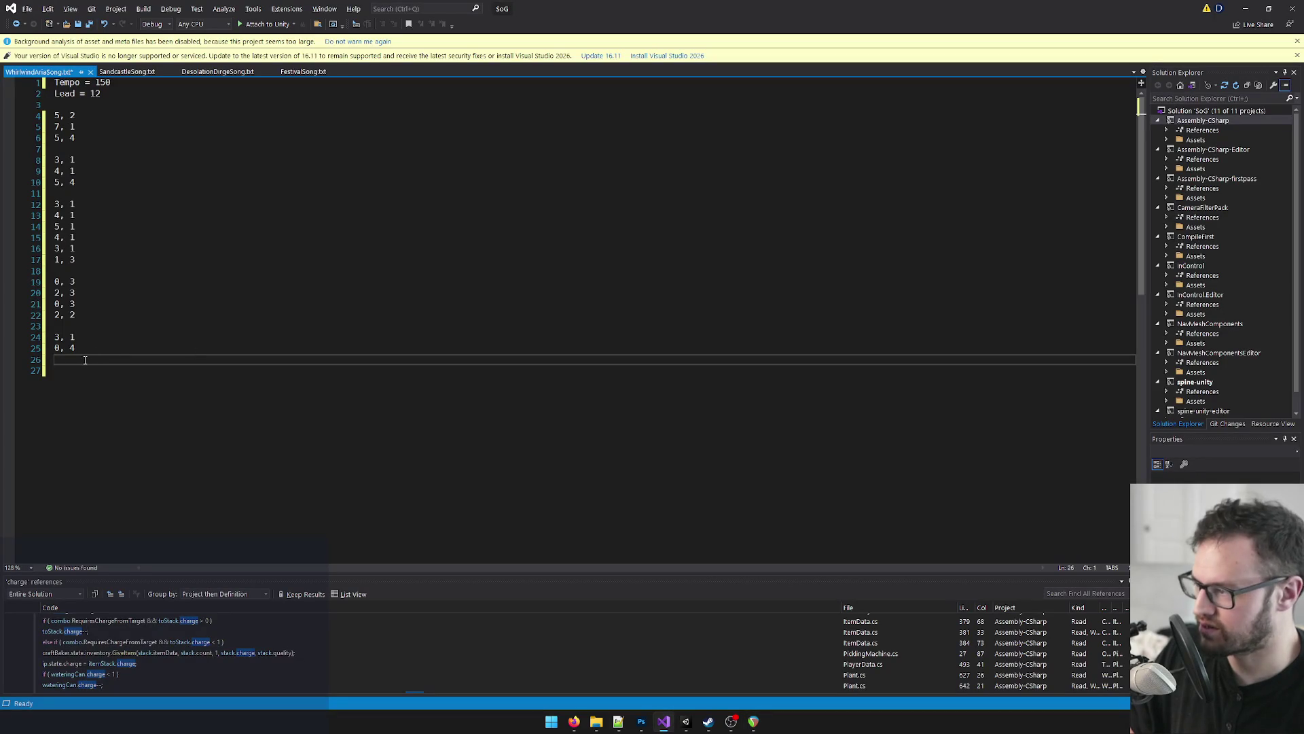
Step: Enter 2, 3 and 4 on lines 27–29 and append ', 1' to all three at once
key(Return)
text(2)
key(Return)
text(3)
key(Return)
key(shift+alt+Up)
key(shift+alt+Up)
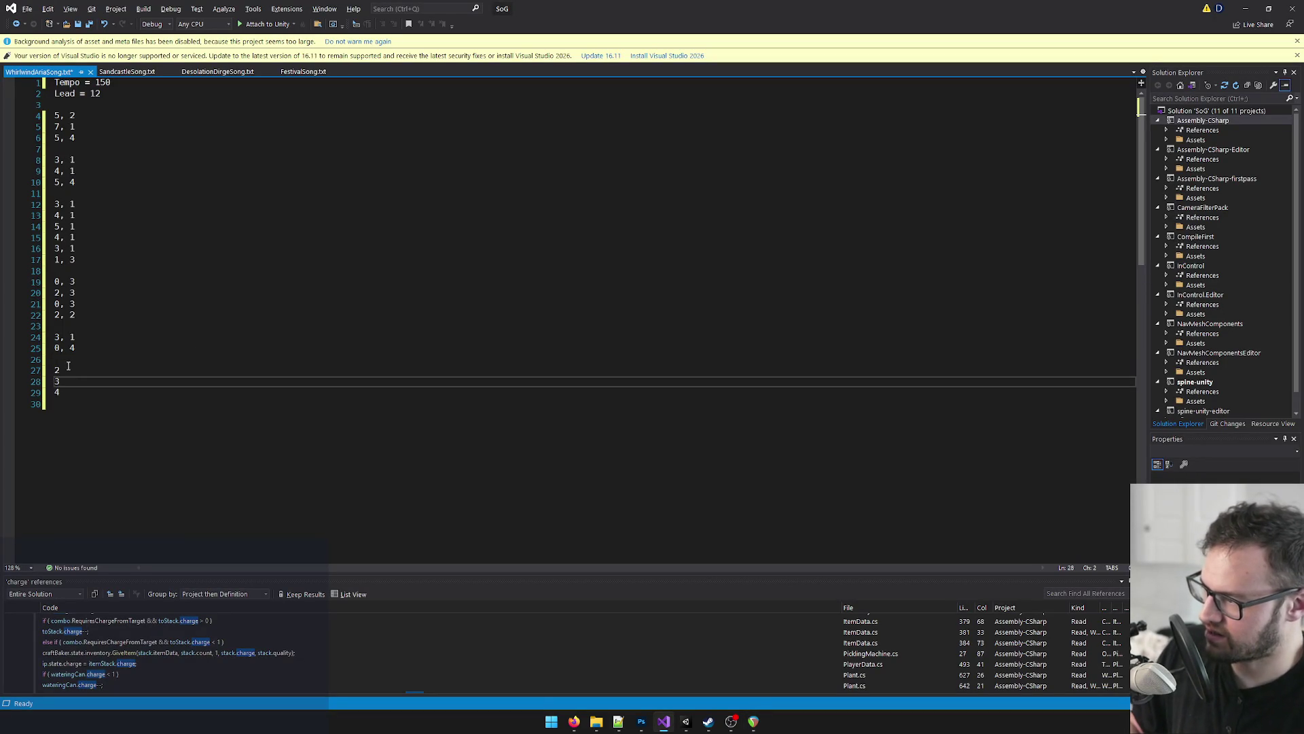
click(66, 394)
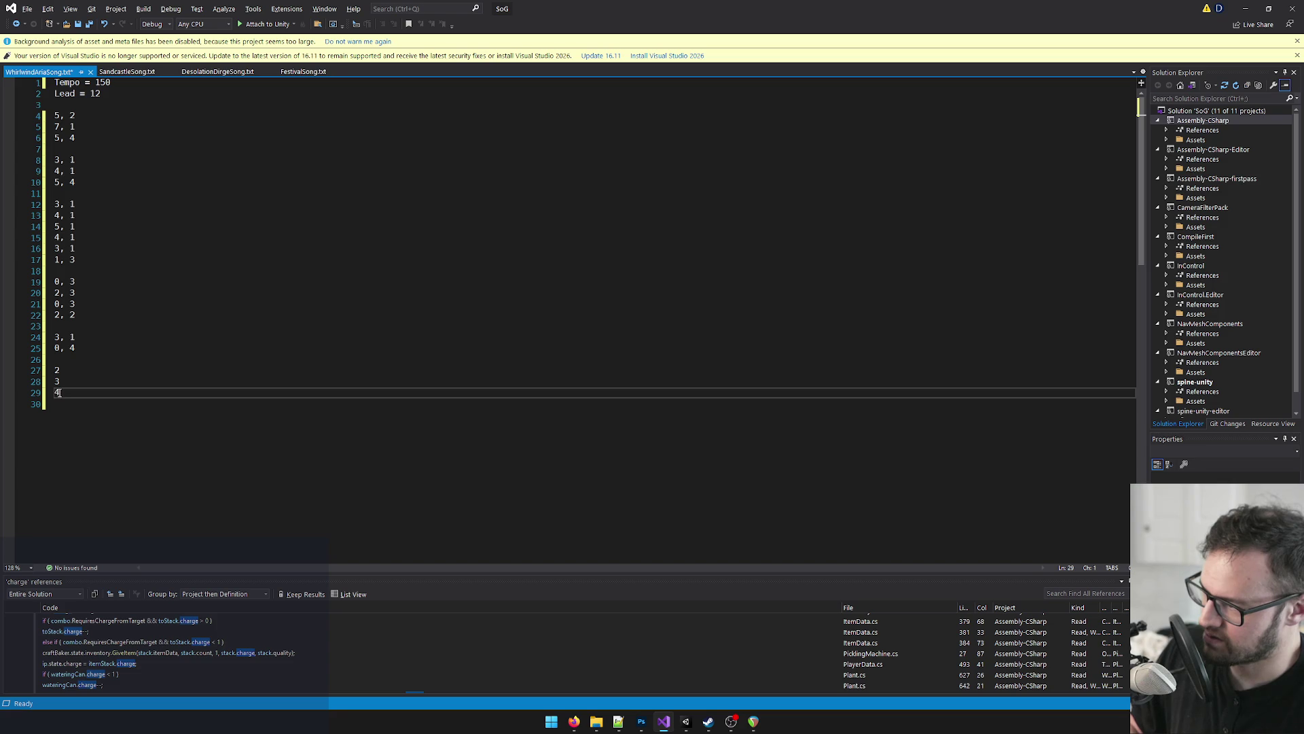
key(shift+alt+Up)
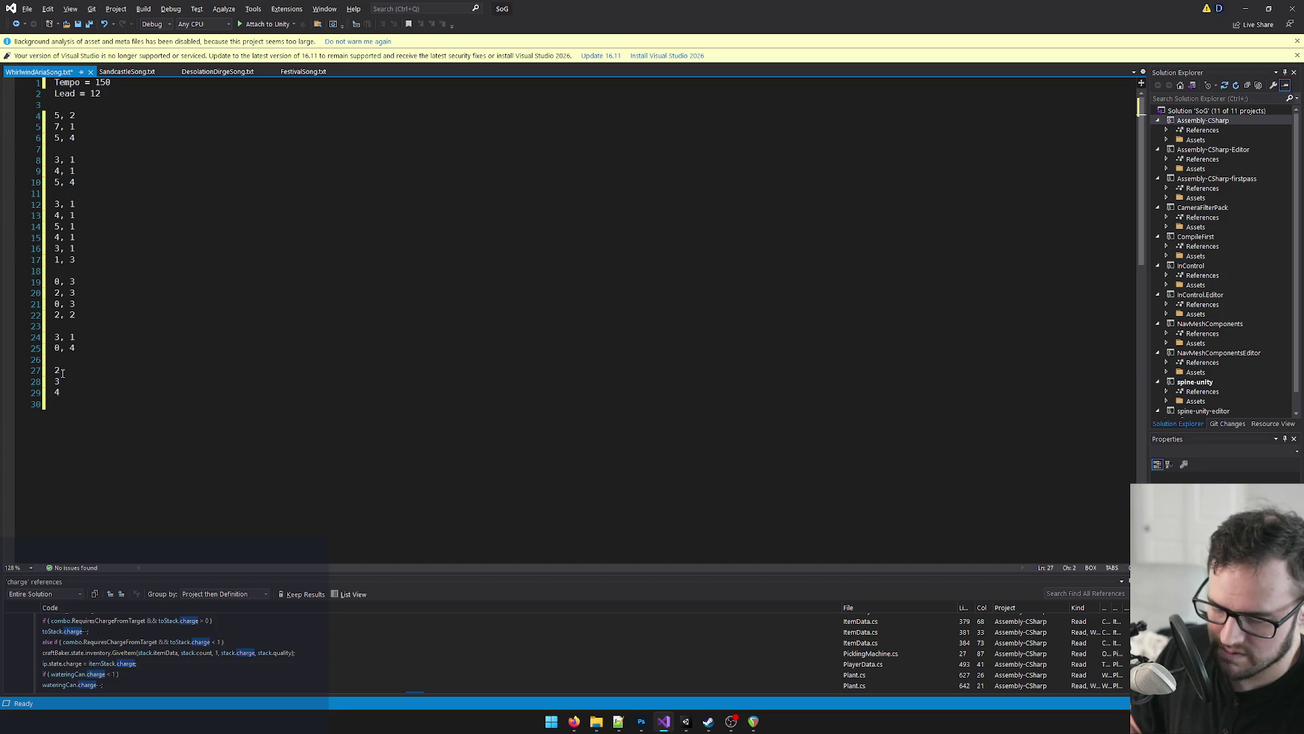
text(, 1)
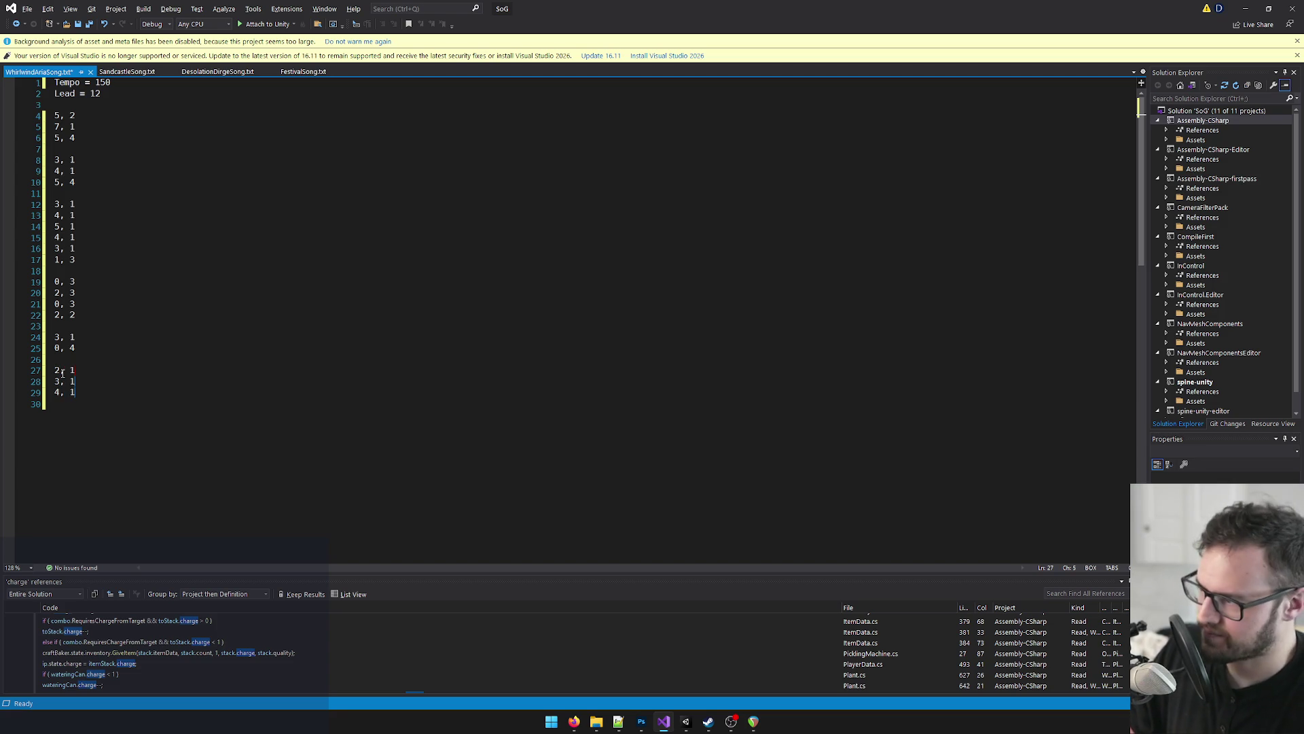
click(104, 361)
Step: Check the flute MIDI in REAPER, then start a new line after line 29
key(alt+Tab)
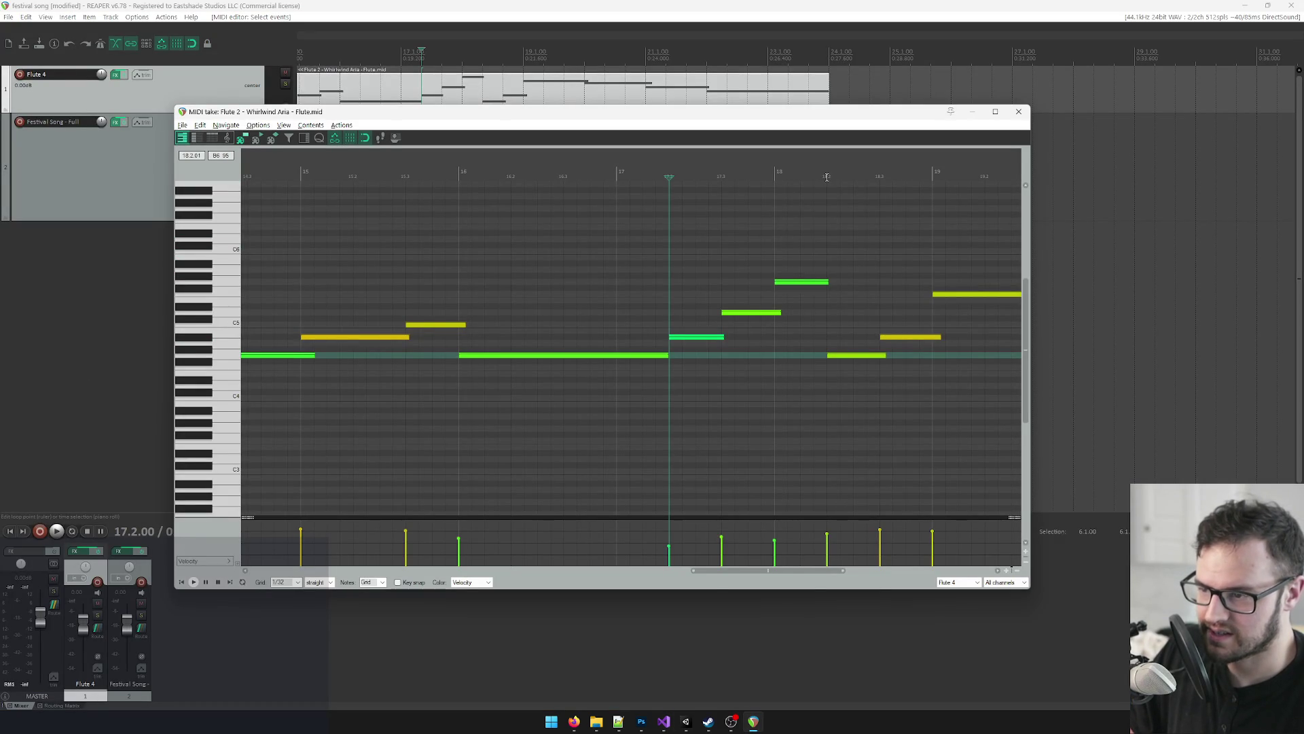
key(alt+Tab)
click(85, 396)
key(Return)
key(Return)
Step: Begin the next group with 0, 1 and 2, 1 on lines 31–32
text(0 1)
key(alt+Tab)
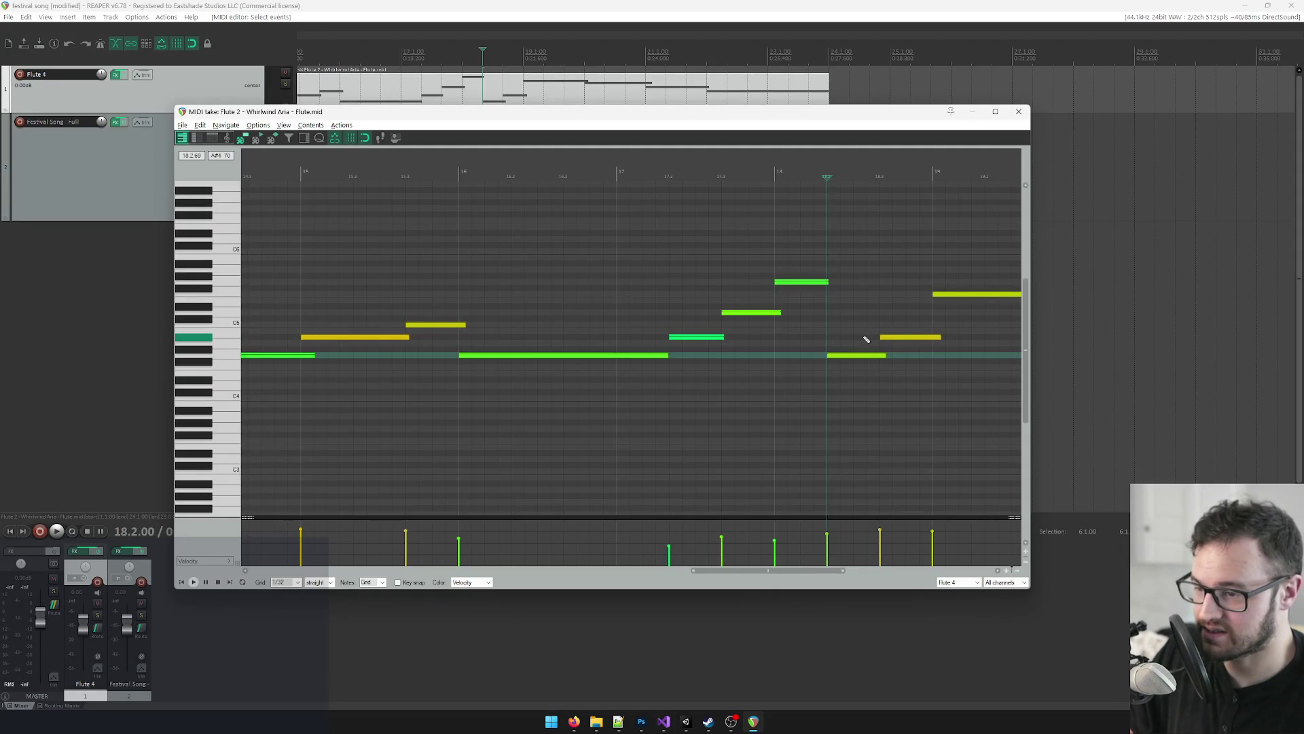
key(alt+Tab)
key(Return)
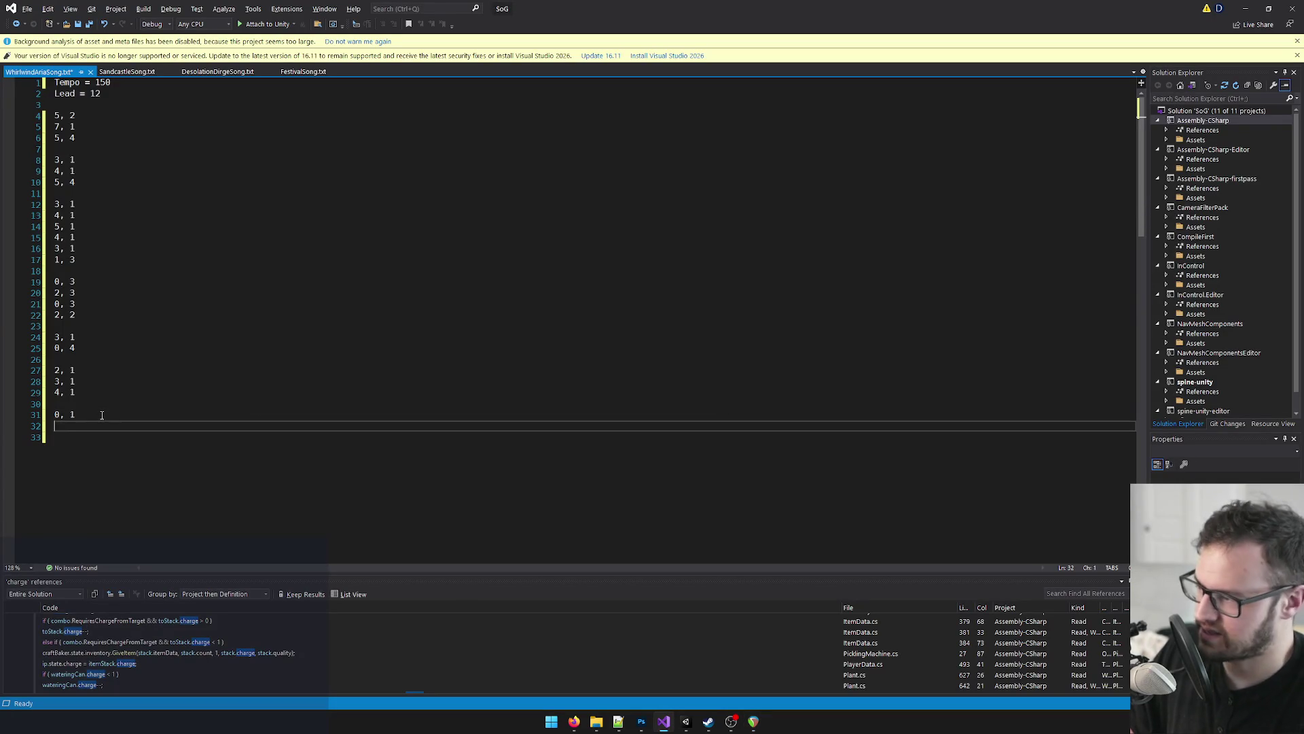
text(2)
text(, 1)
key(Return)
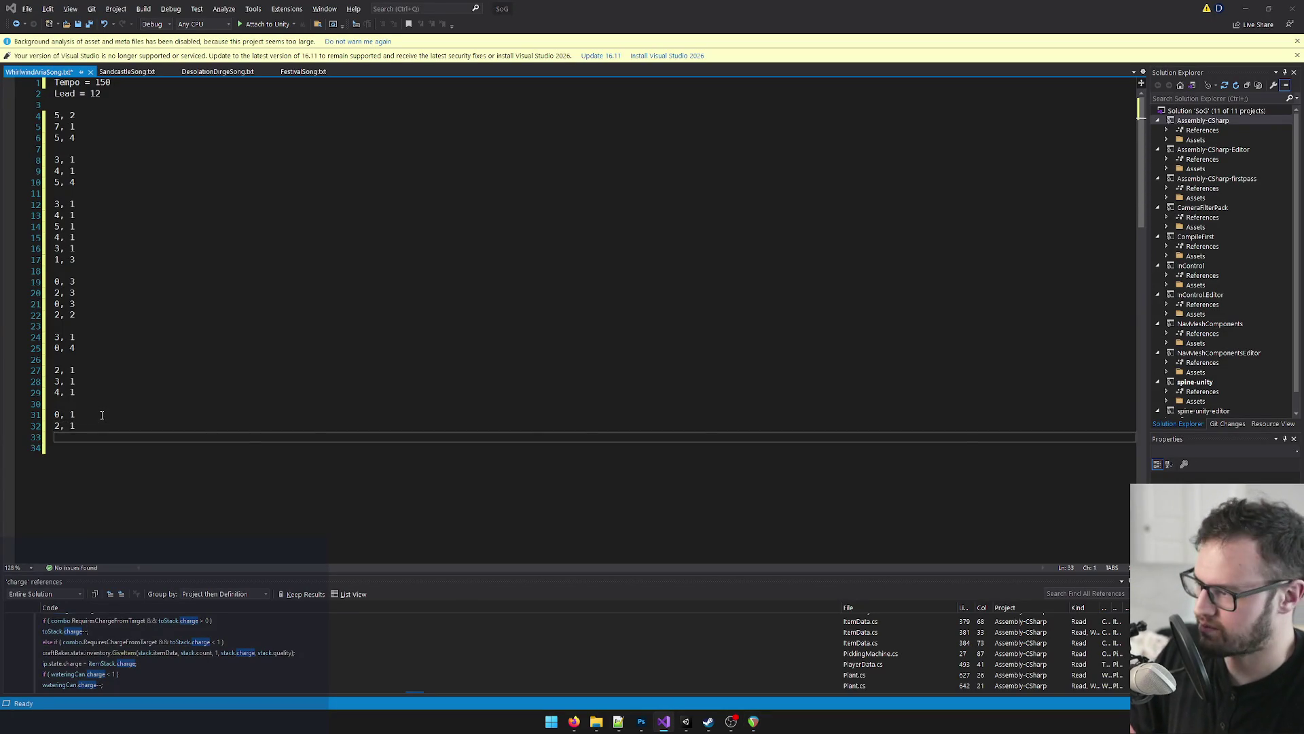
Step: Audition the F5 note at bar 19 and G5 at bar 18, then play the flute part from bar 17
key(alt+Tab)
click(951, 296)
click(798, 284)
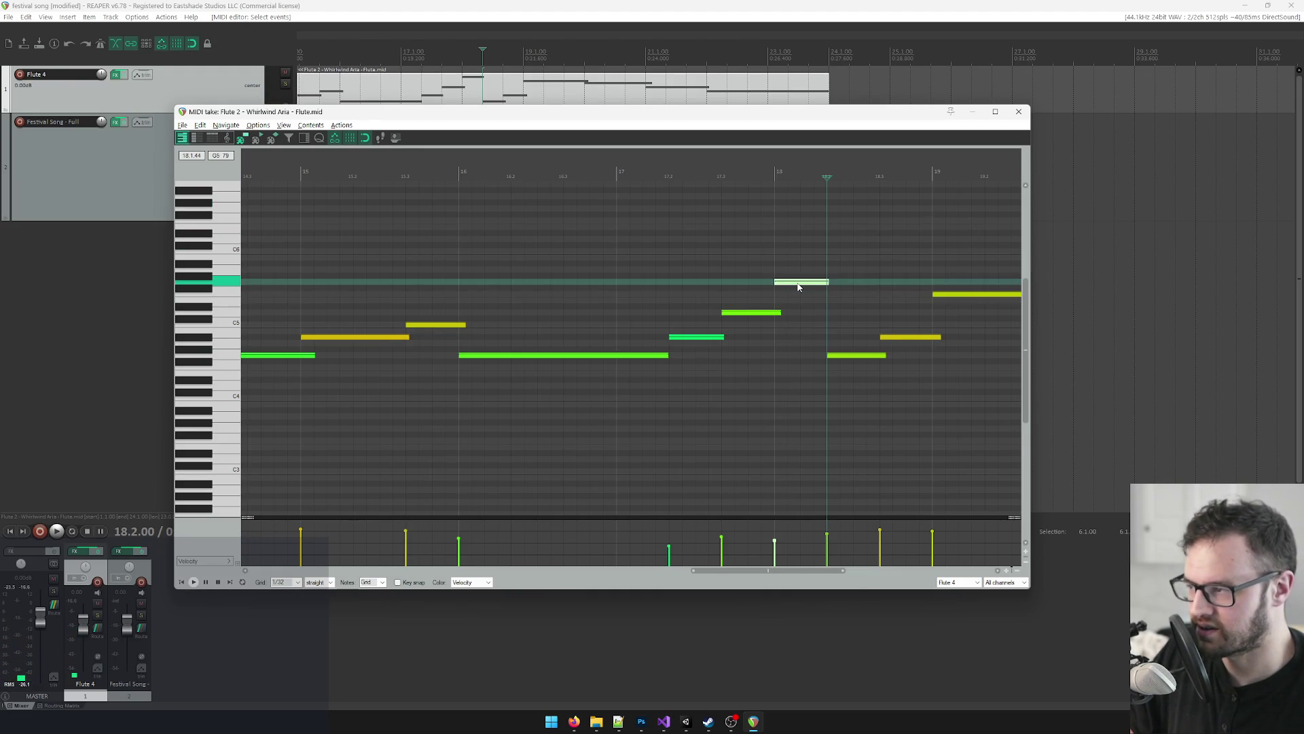
click(792, 281)
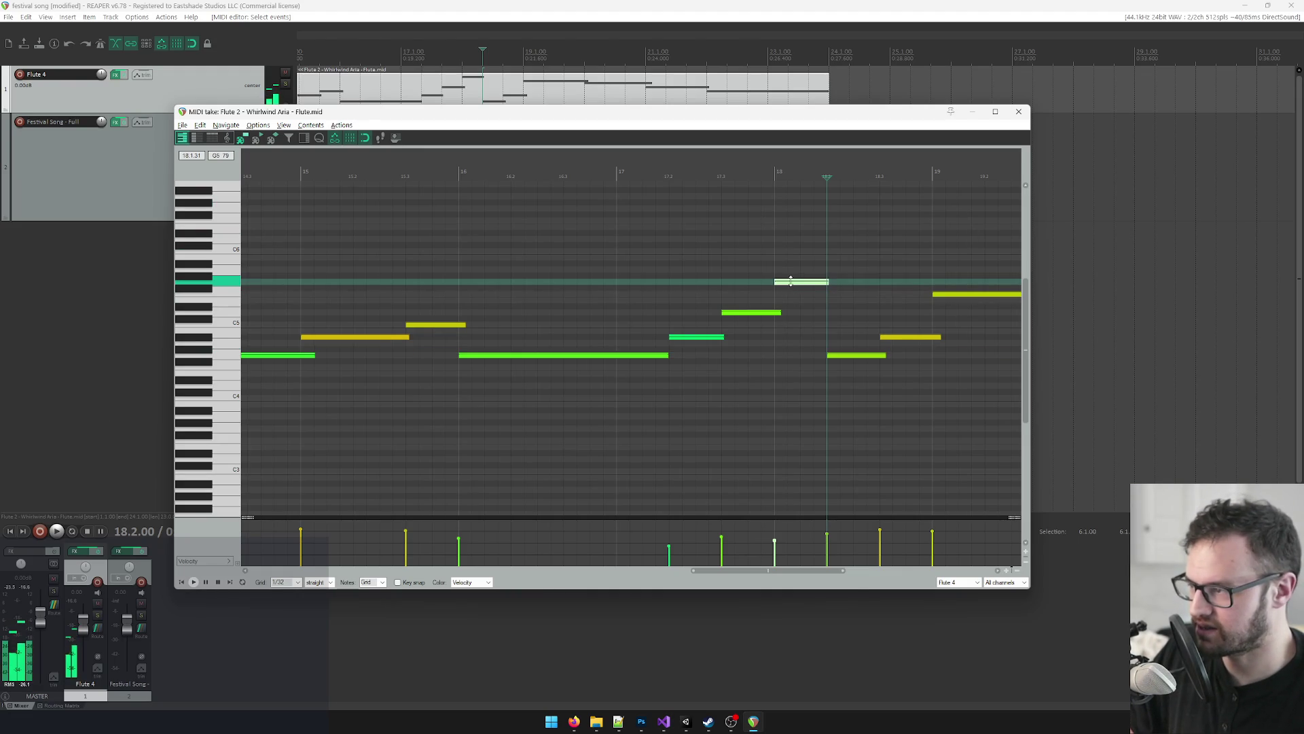
click(791, 281)
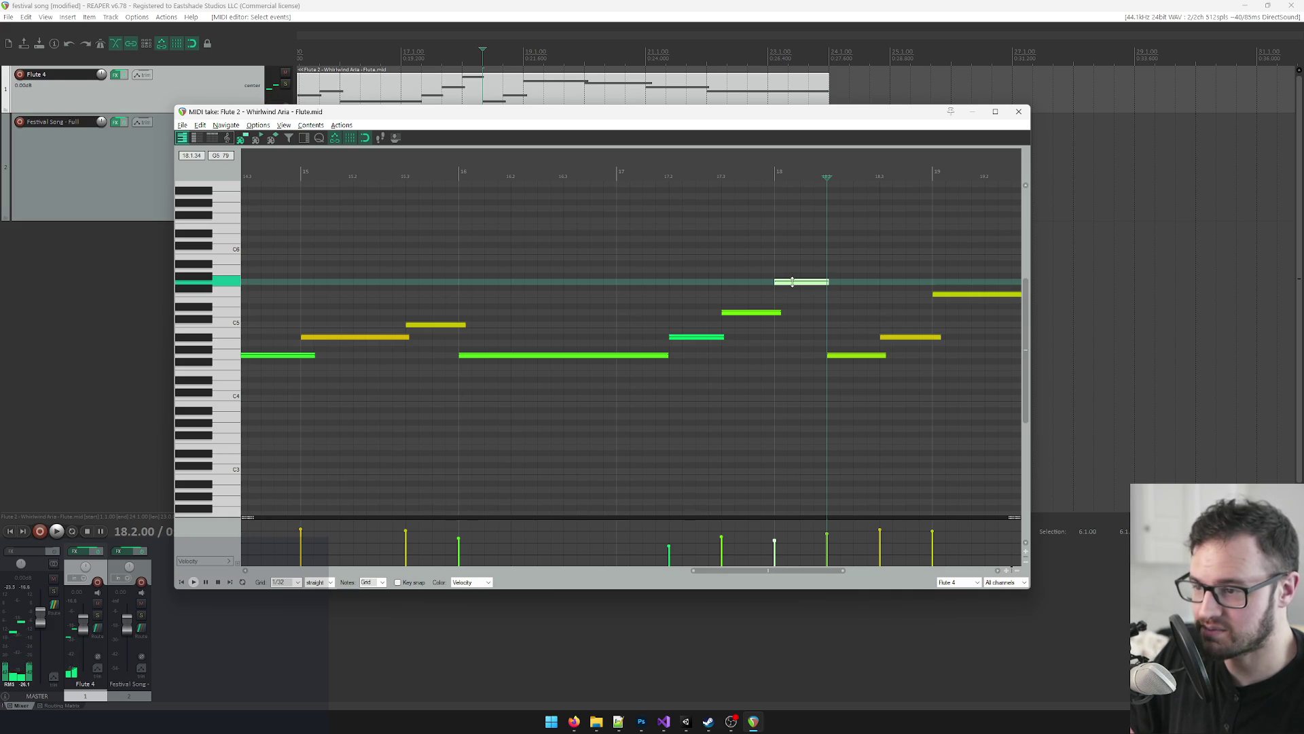
click(796, 283)
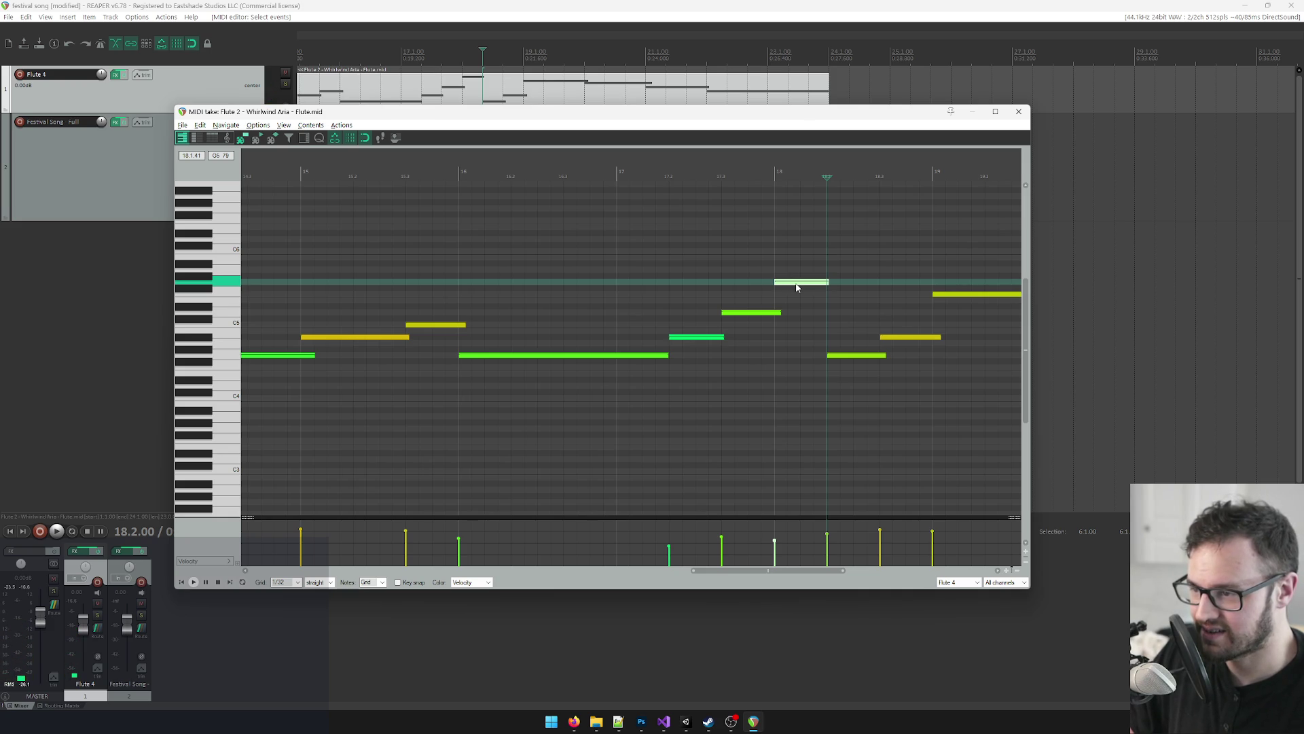
scroll(797, 287, down, 2)
click(634, 175)
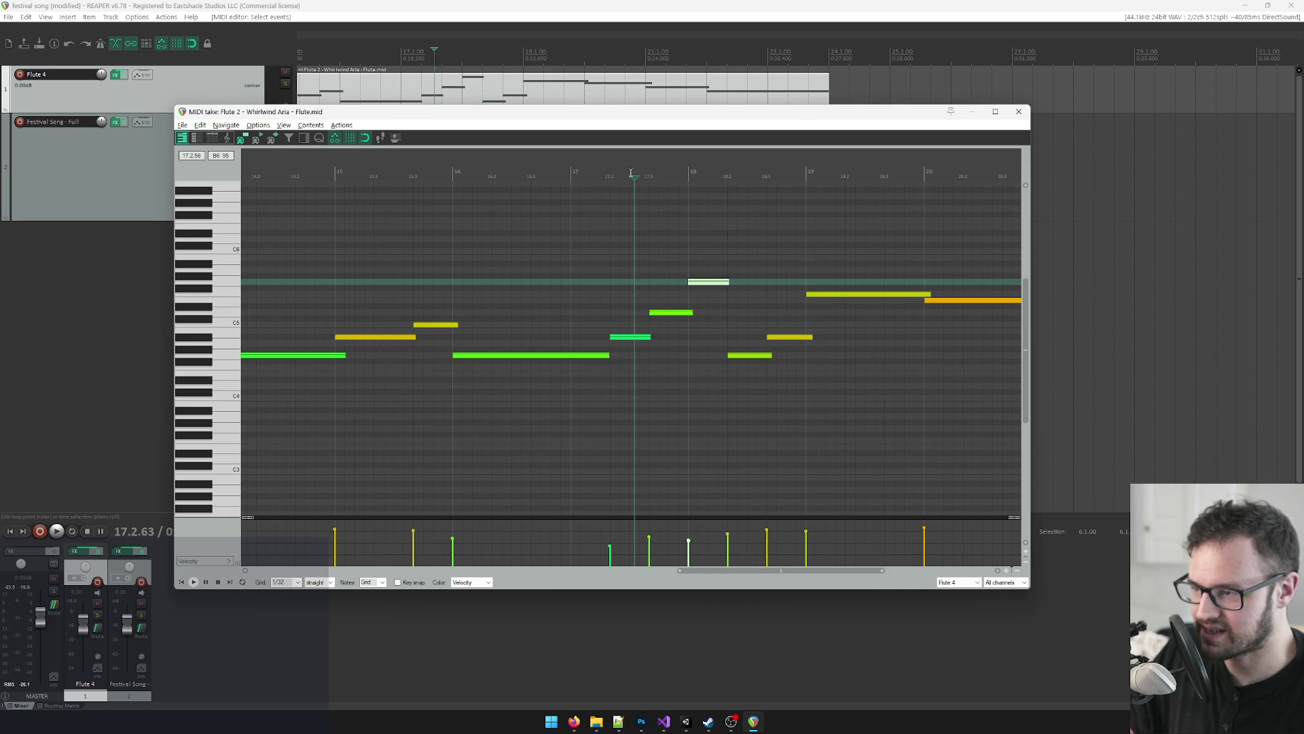
click(600, 168)
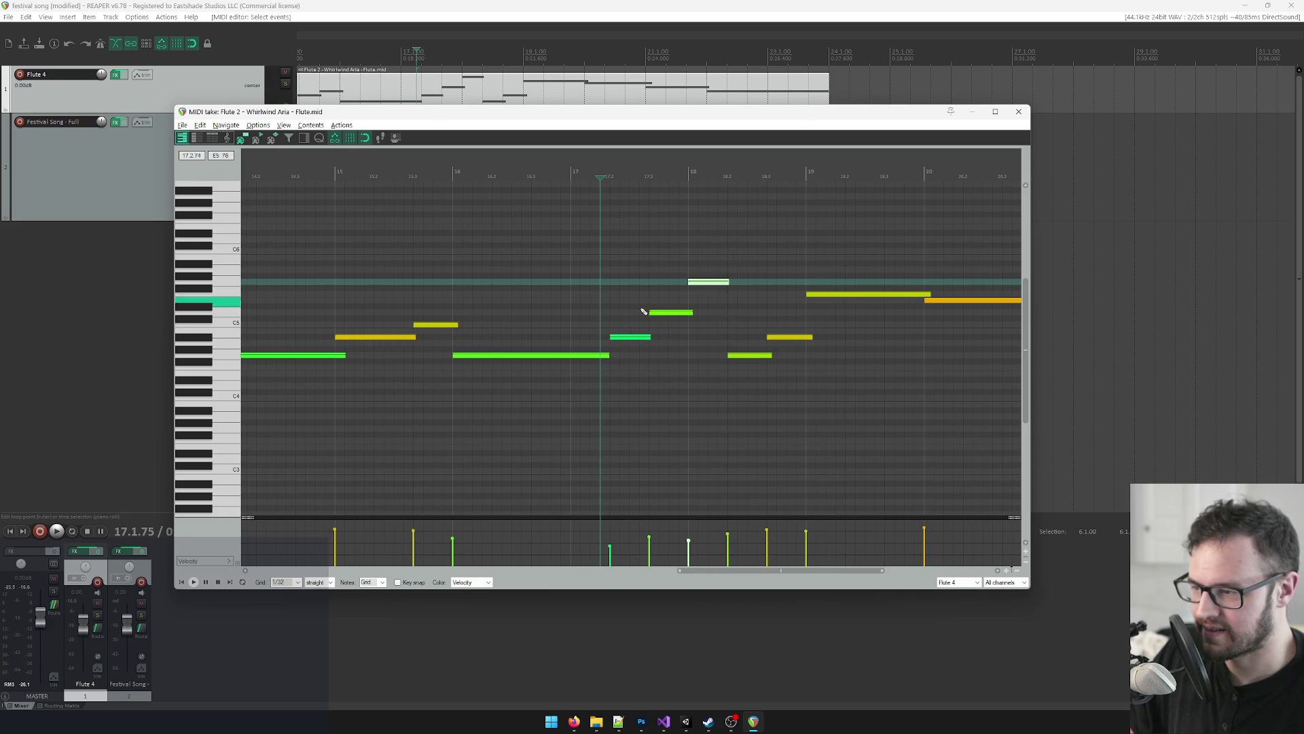
key(space)
key(alt+Tab)
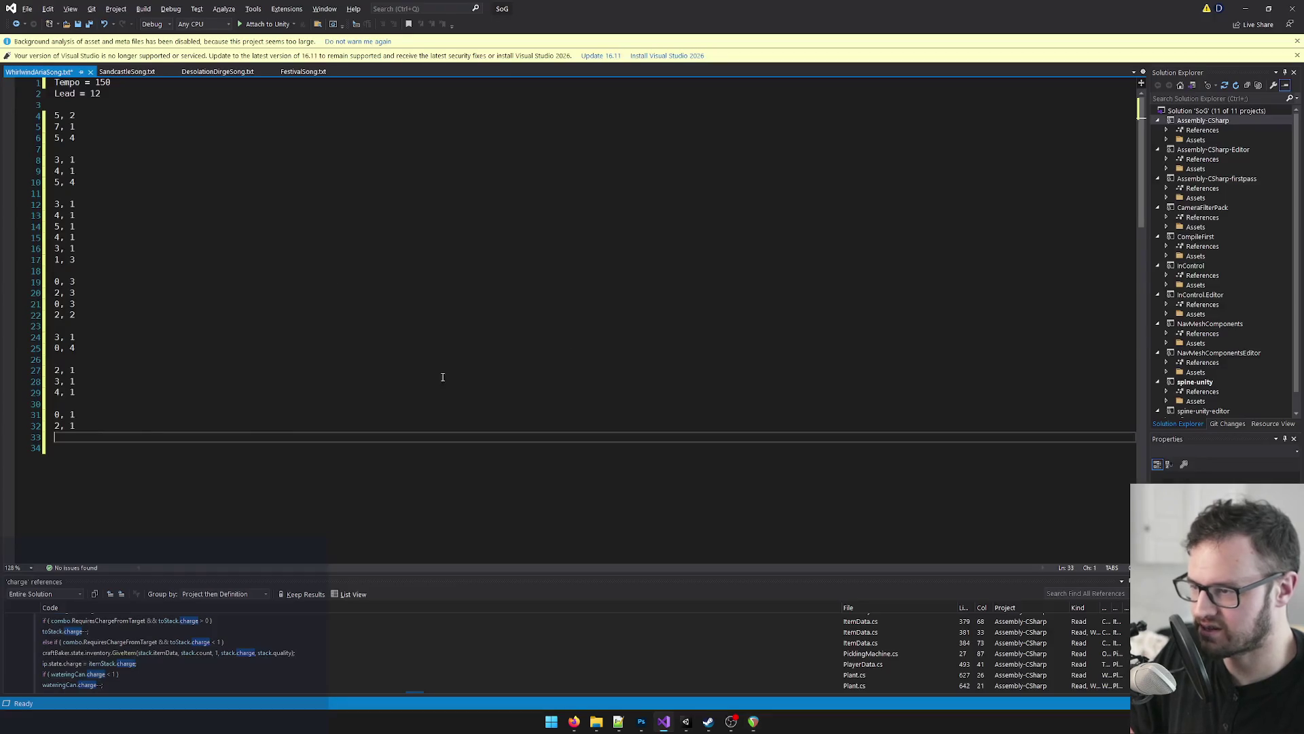
Step: After checking REAPER, change lines 28–29 so the group reads 2, 1 / 4, 1 / 7, 1
click(80, 372)
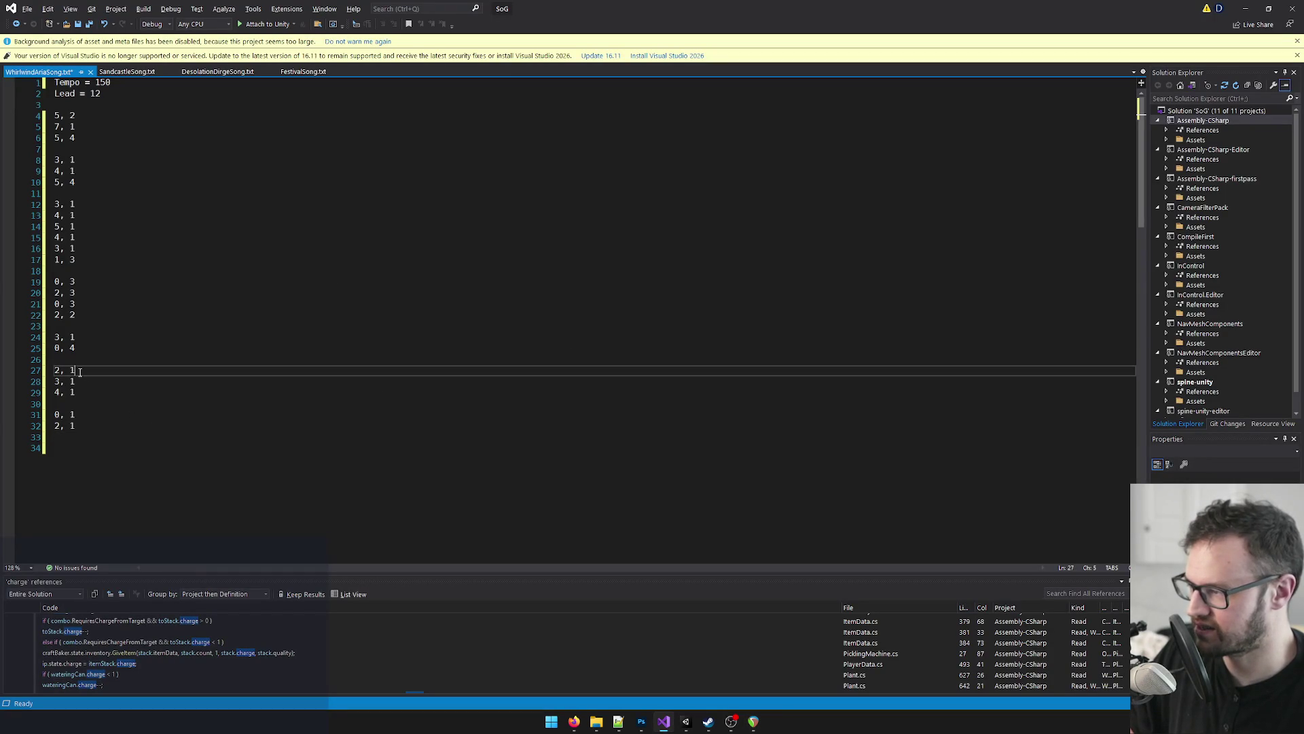
click(59, 382)
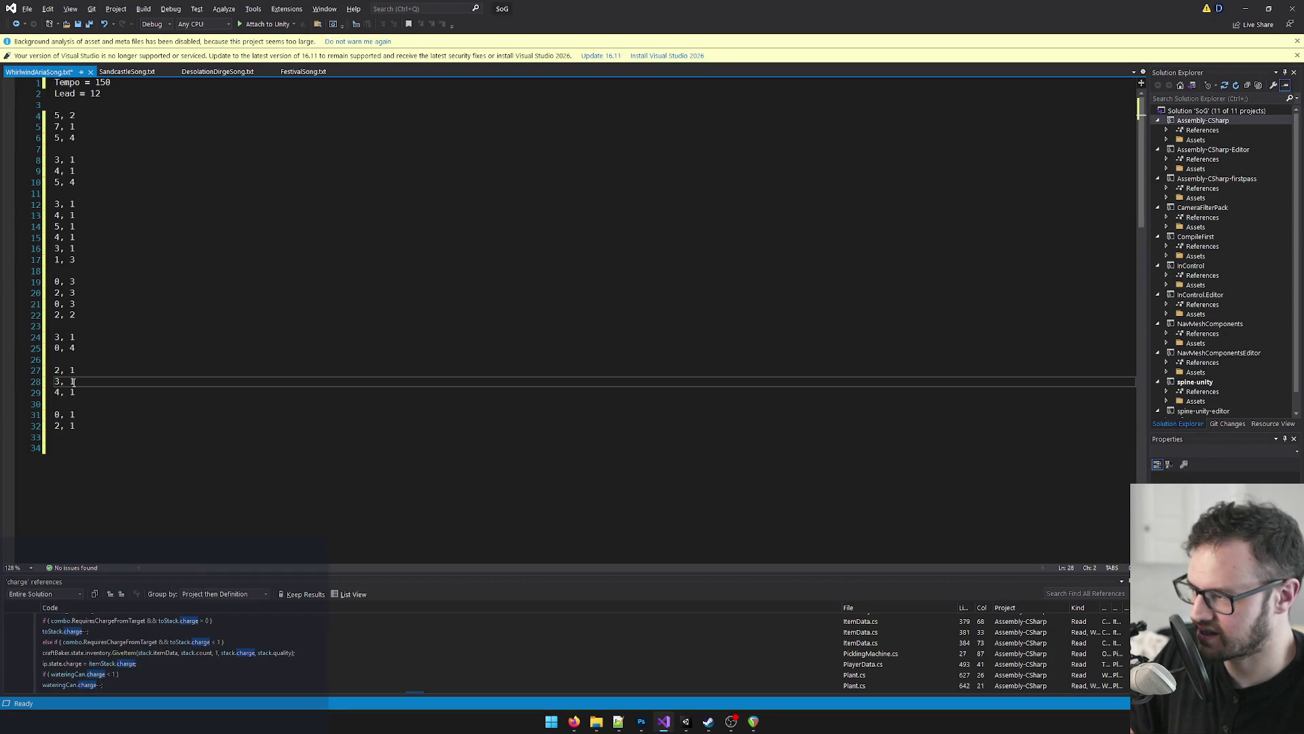
key(alt+Tab)
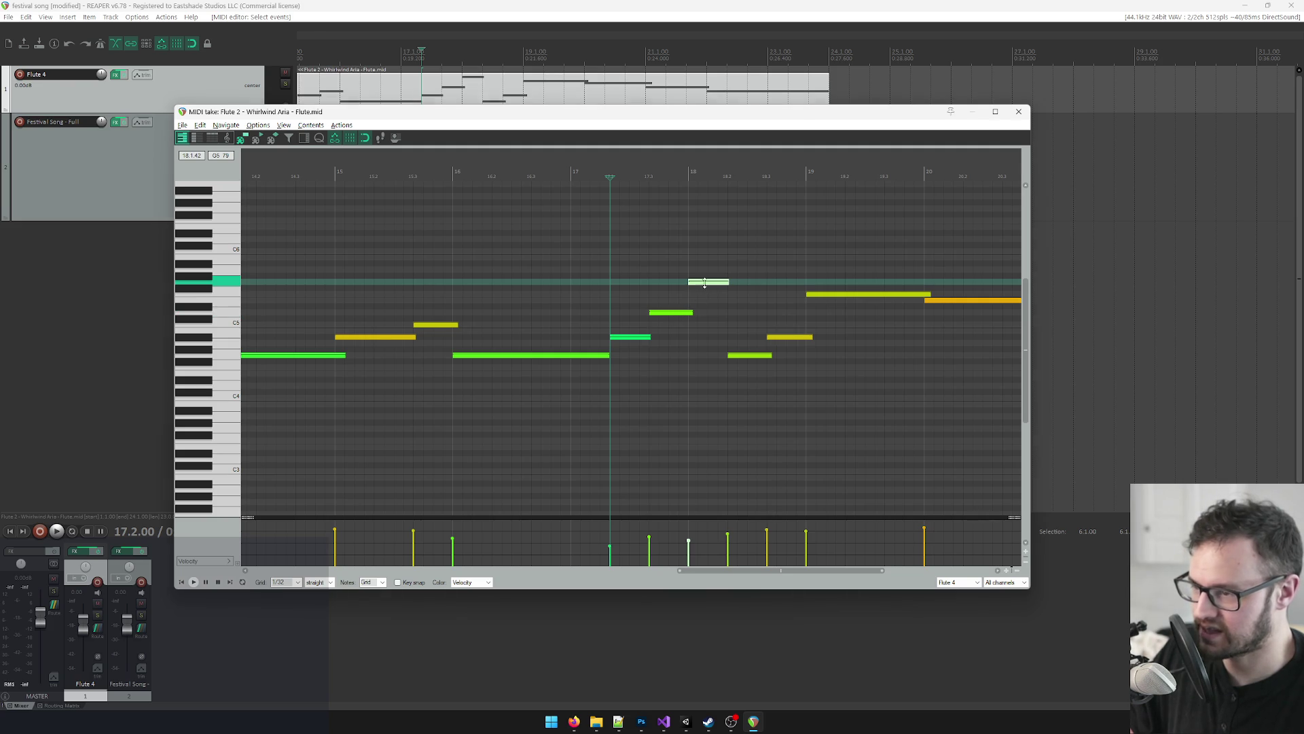
key(alt+Tab)
drag(60, 381, 51, 379)
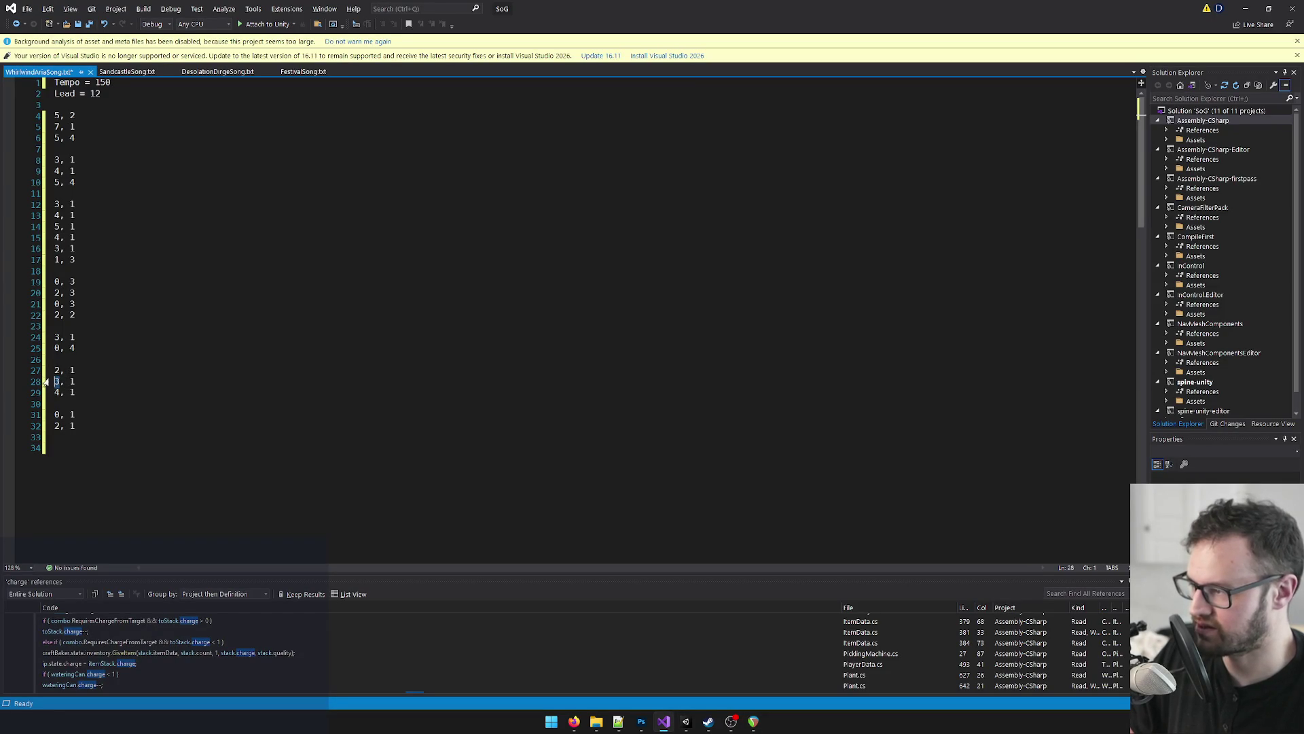
text(4)
key(Down)
key(BackSpace)
text(7)
Step: Place the caret on line 31 and move REAPER's playback position to around bar 18
click(96, 411)
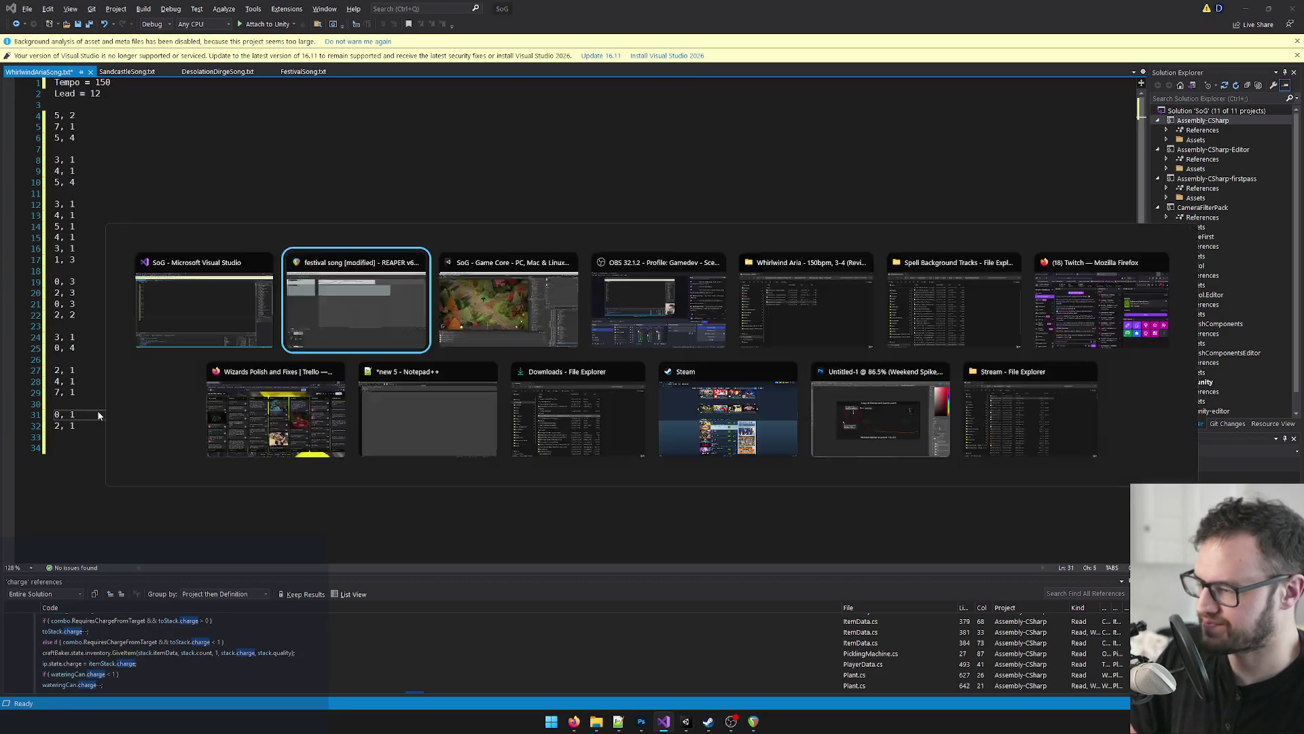
key(alt+Tab)
click(733, 167)
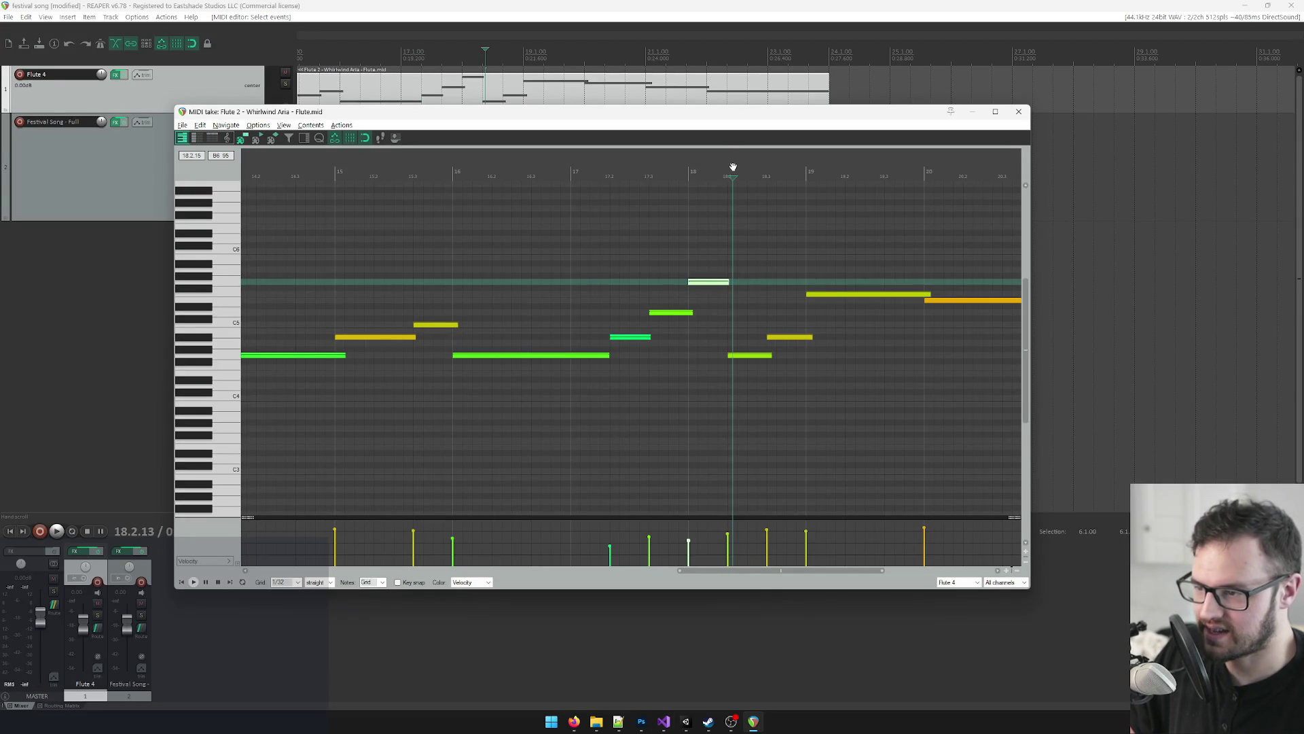
Step: Set REAPER's playback to 18.2 and add the 0, 1 / 2, 1 group on lines 34–35
click(729, 166)
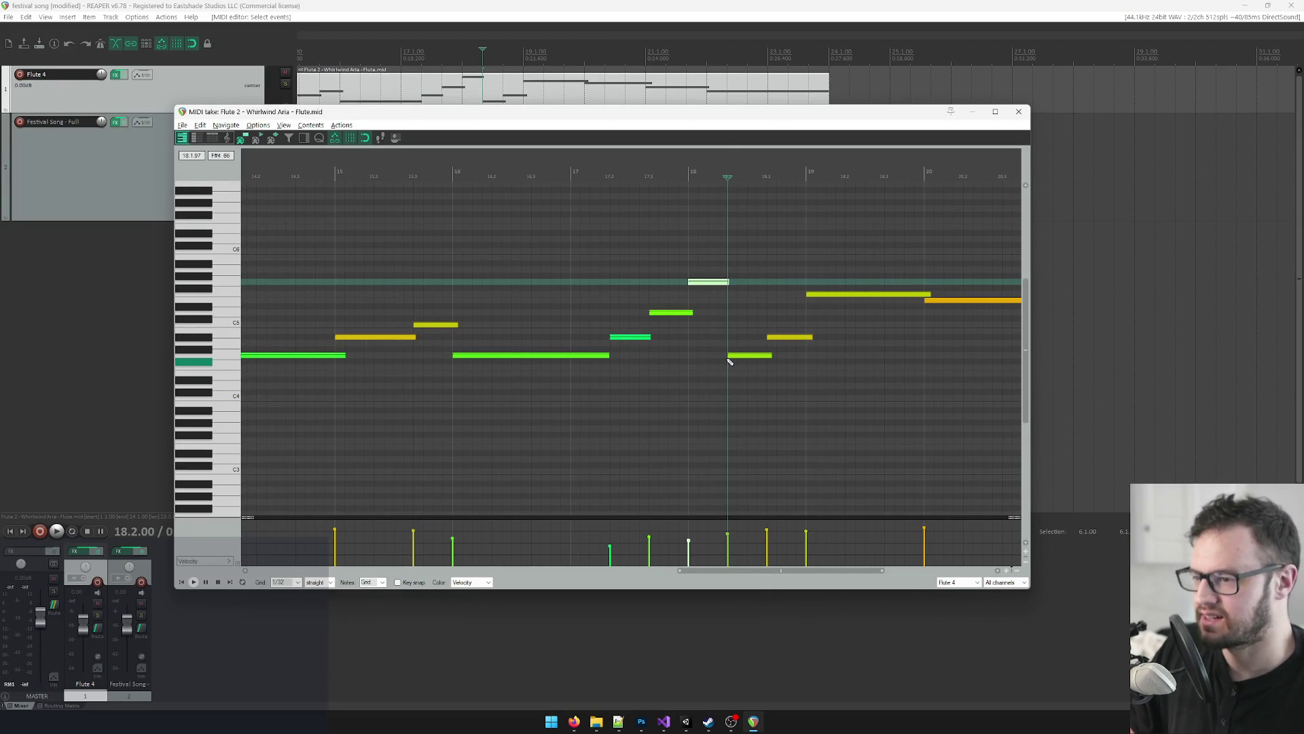
key(alt+Tab)
click(84, 425)
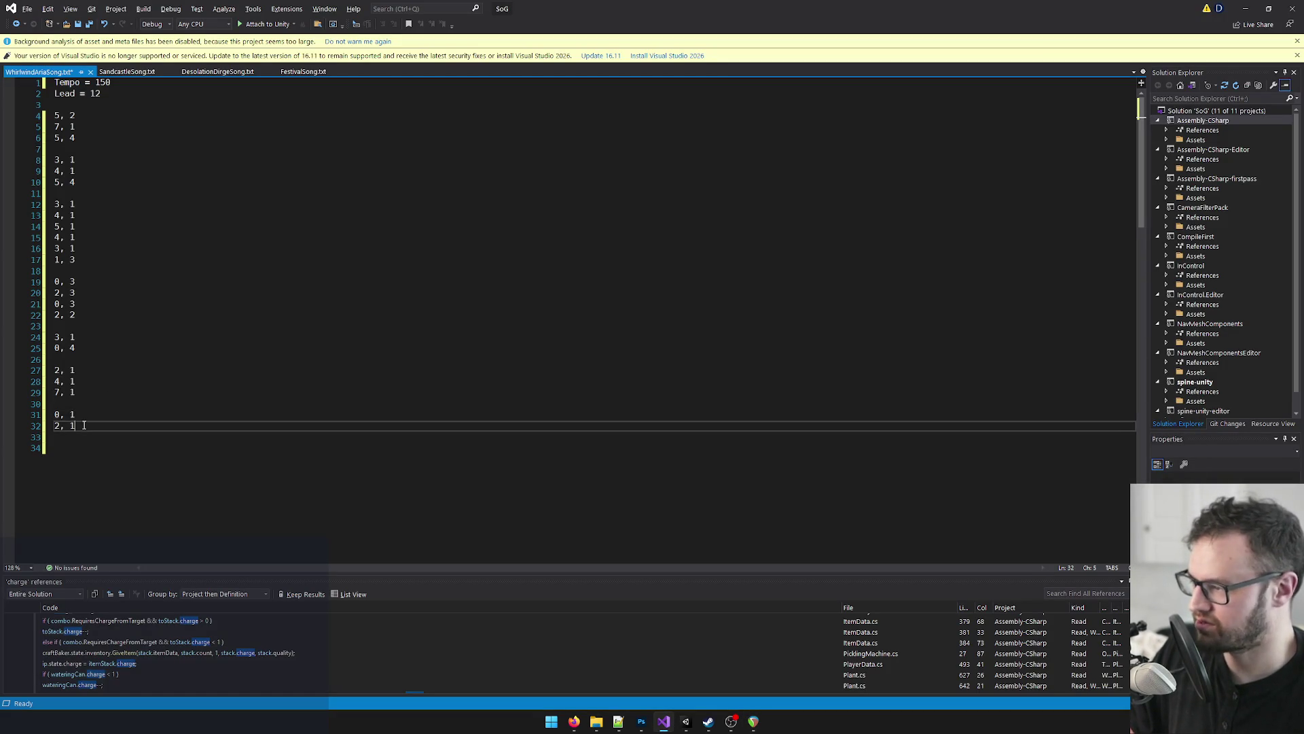
key(Down)
key(Down)
key(alt+Tab)
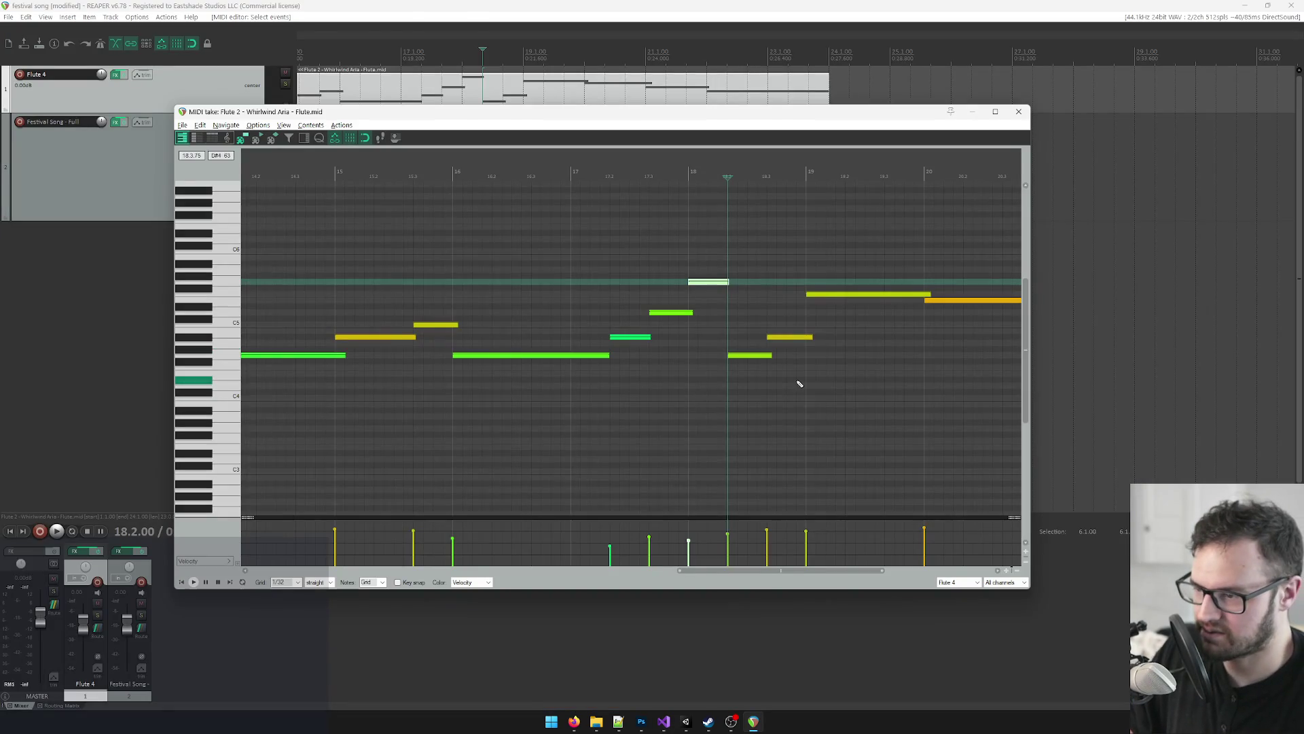
key(alt+Tab)
key(Return)
text(,)
key(alt+Tab)
key(alt+Tab)
key(Return)
key(alt+Tab)
Step: Move REAPER's playback position to bar 19 and preview the G5 note
click(809, 172)
click(809, 172)
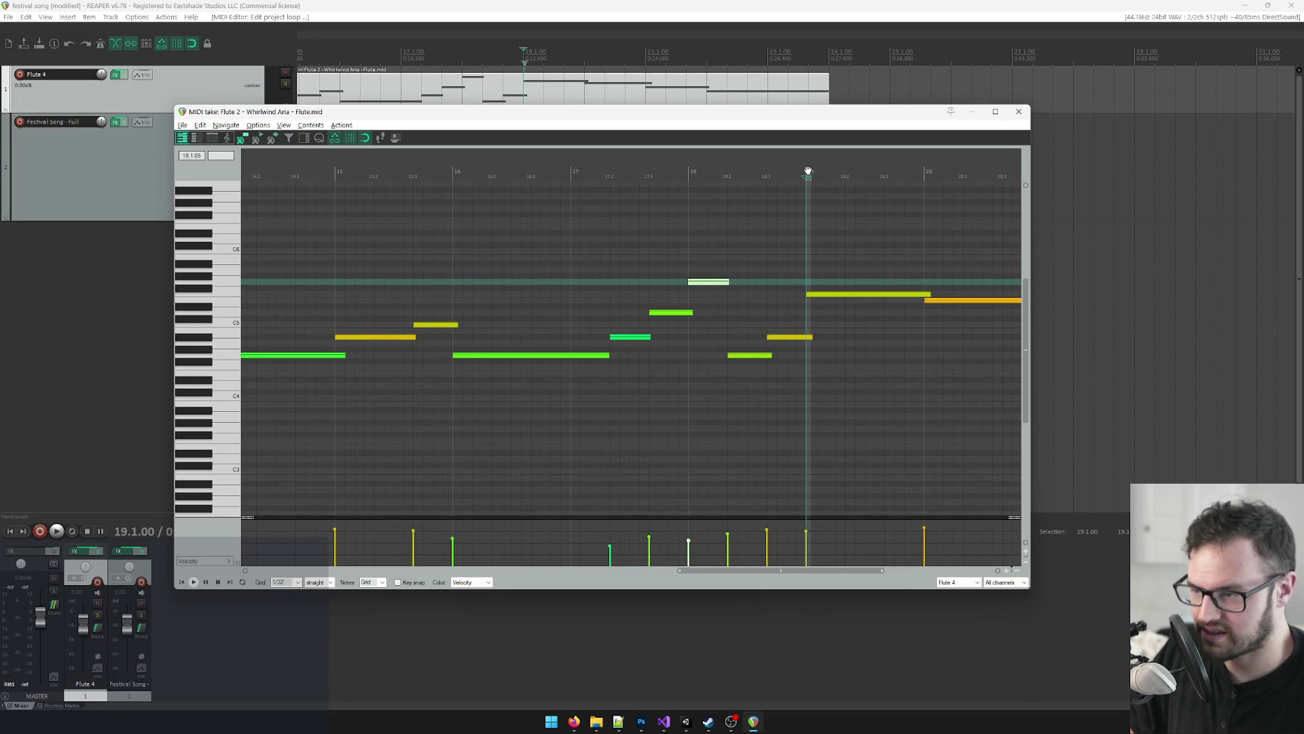
click(707, 285)
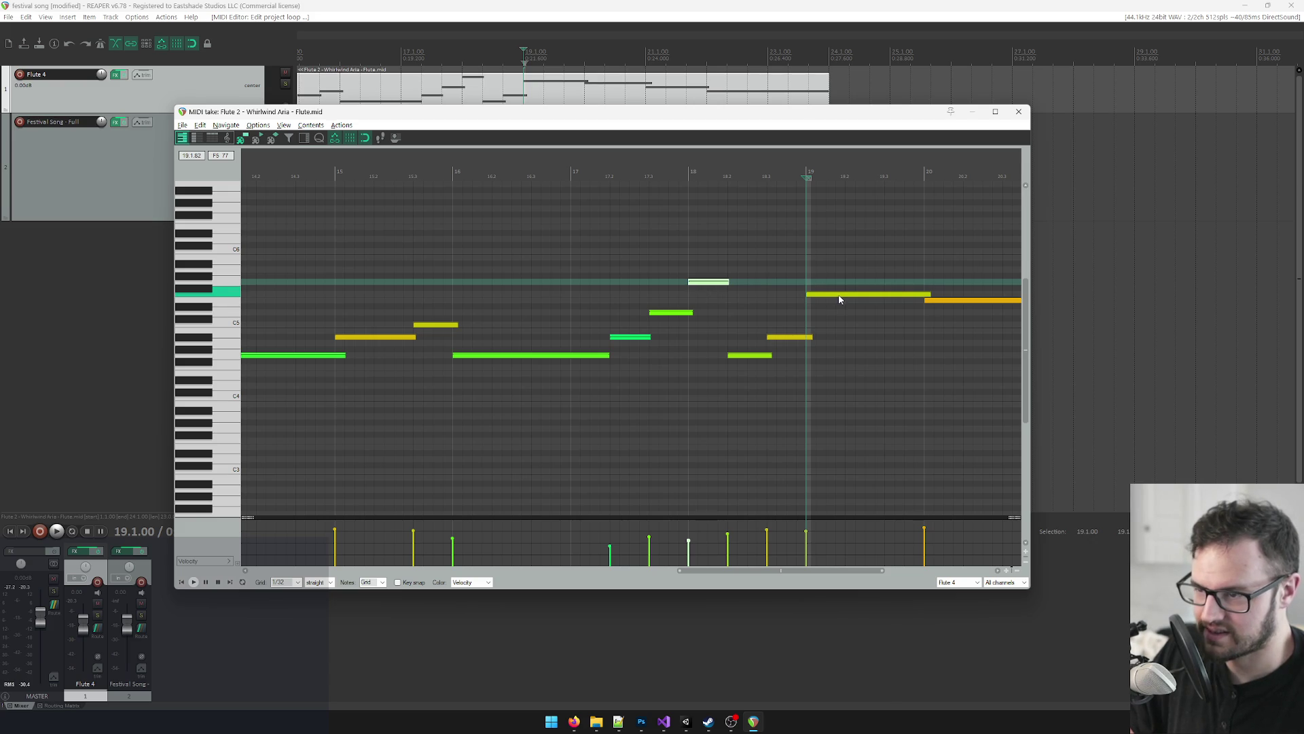
key(alt+Tab)
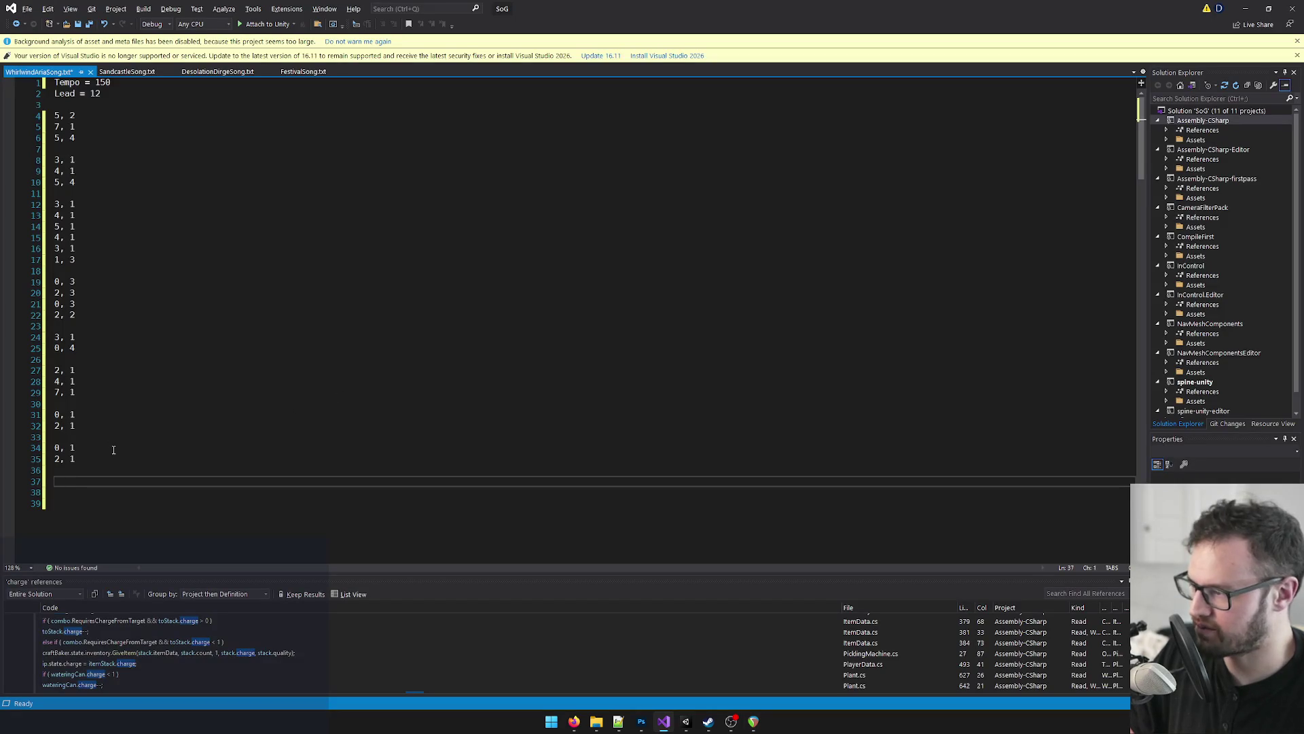
text(6, 3)
Step: Type the 6, 3 / 5, 3 / 4, 3 lines while checking the flute notes near bar 21
key(Return)
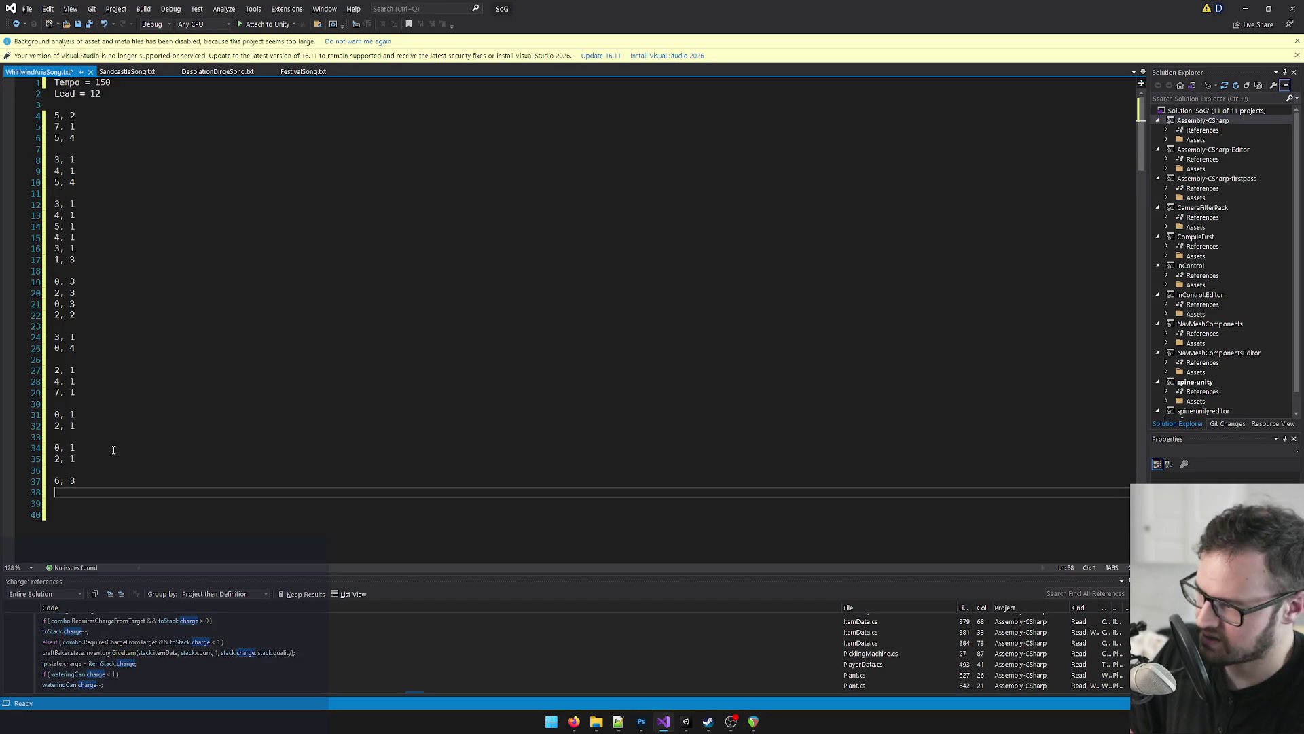
key(alt+Tab)
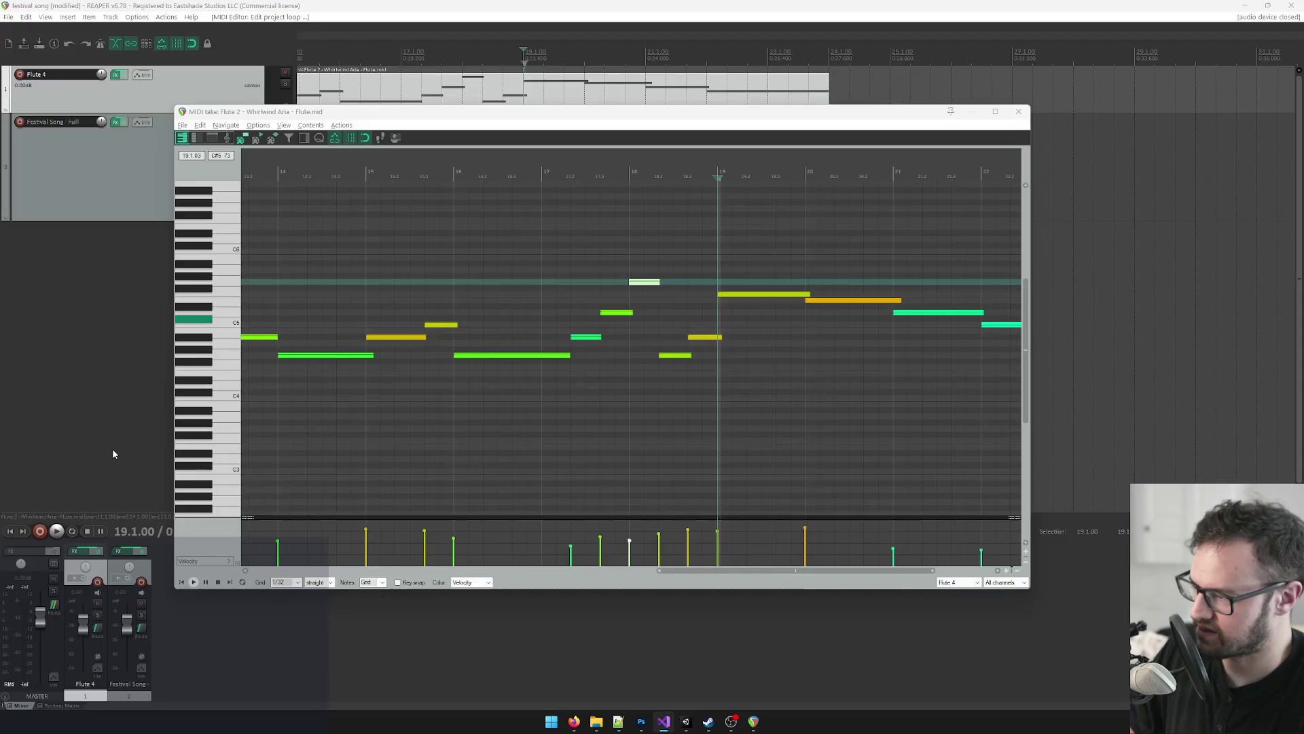
click(896, 171)
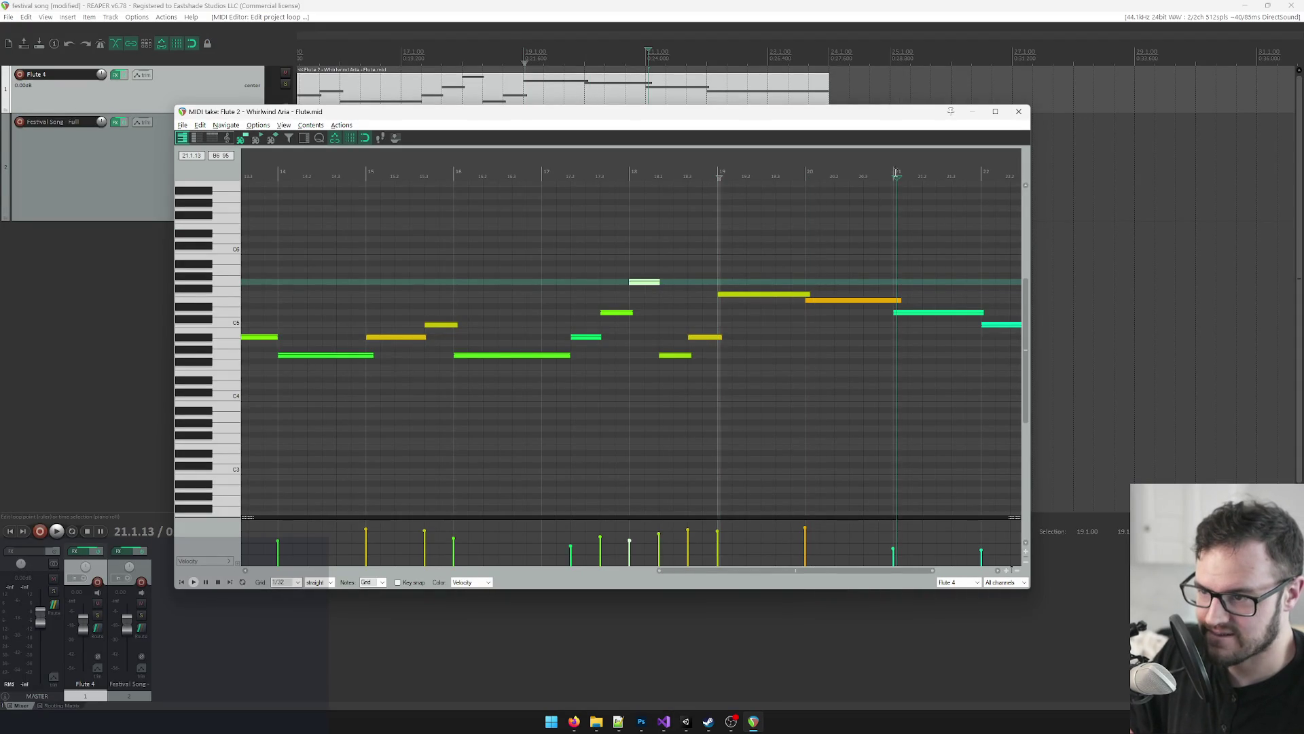
key(alt+Tab)
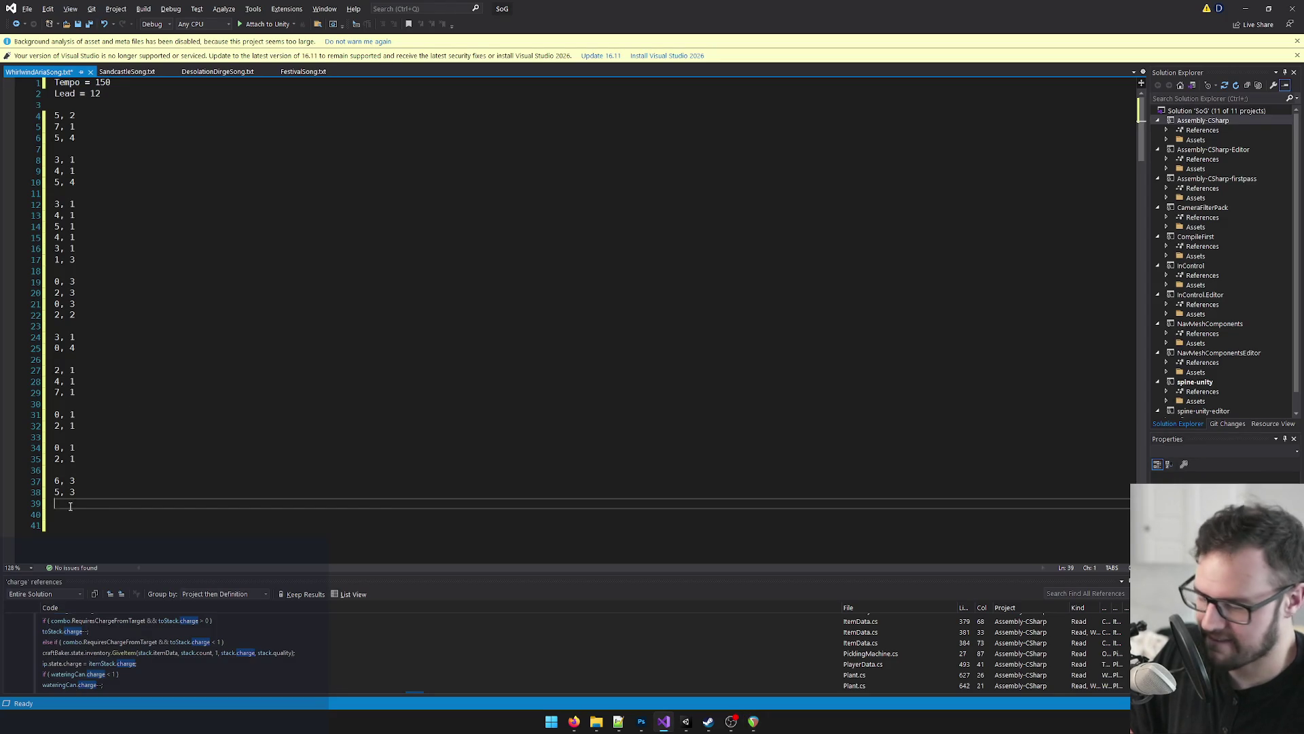
text(4, 3)
key(Return)
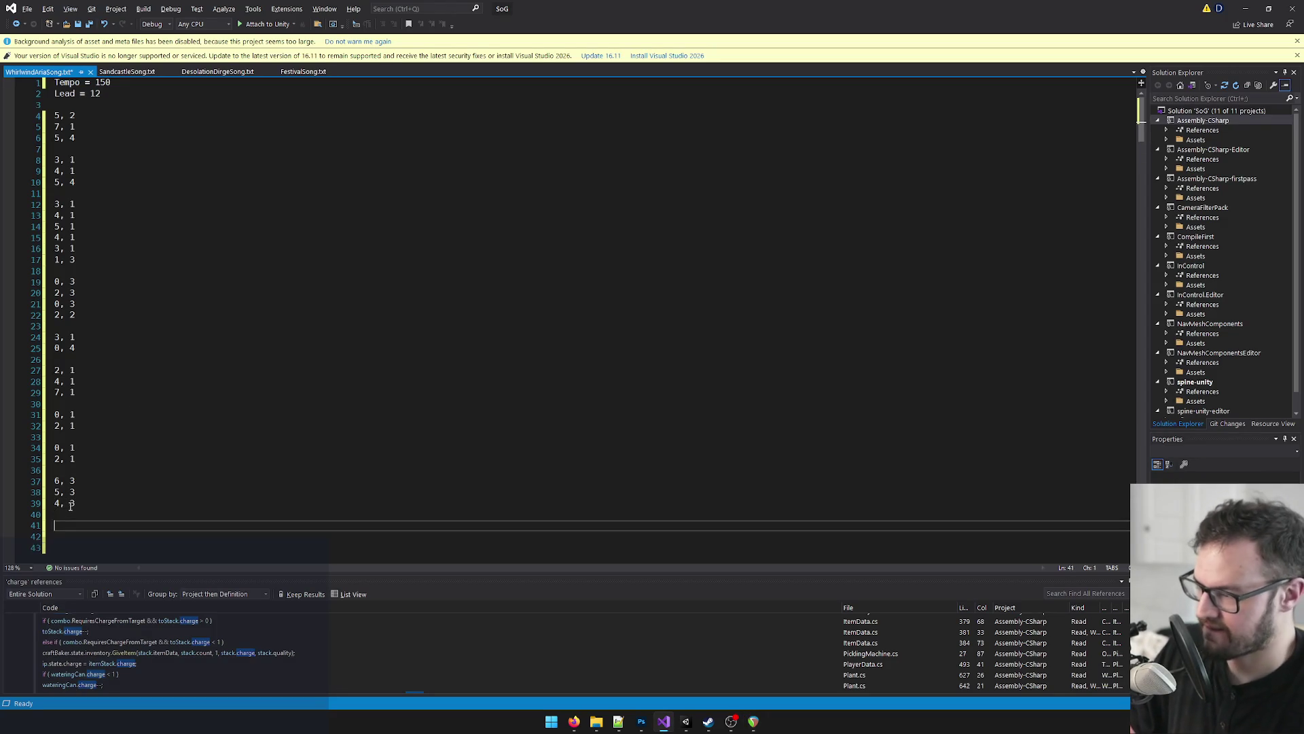
Step: Play the flute from bar 21, comparing the long C5 note against A4, then reset playback to bar 19
key(alt+Tab)
key(space)
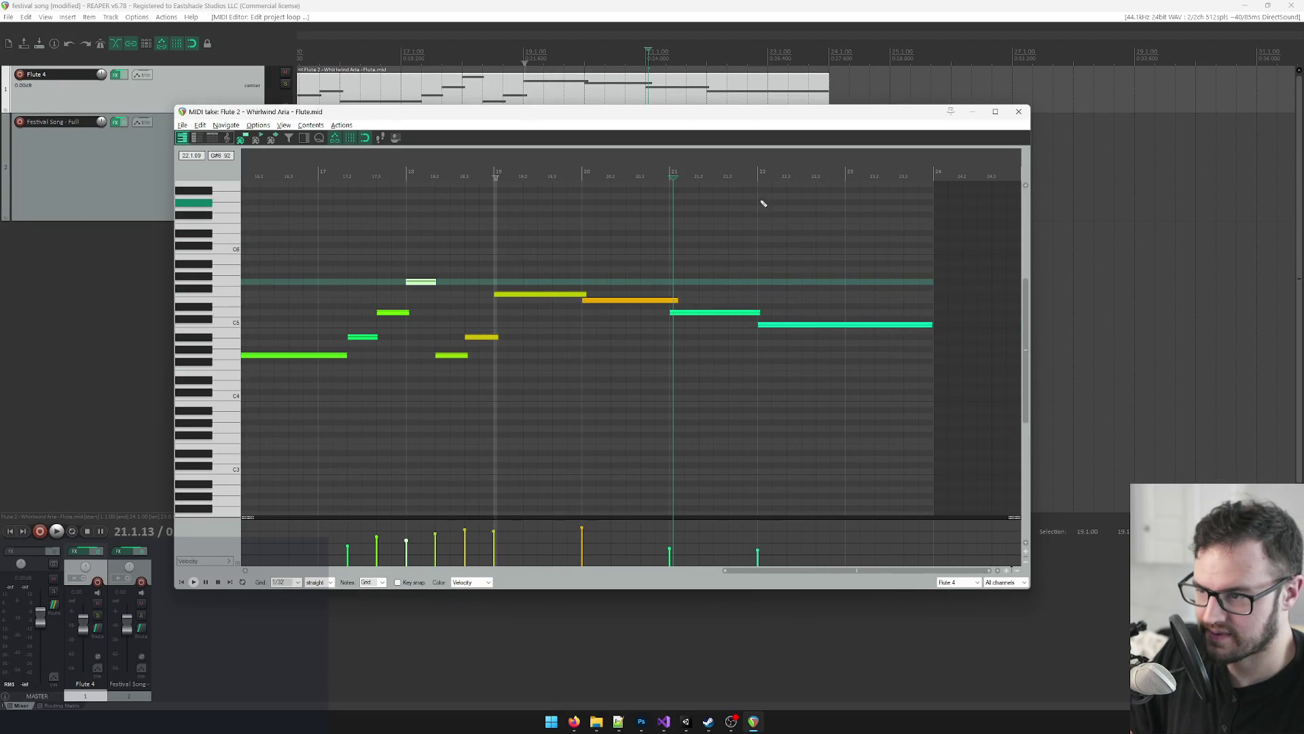
click(787, 327)
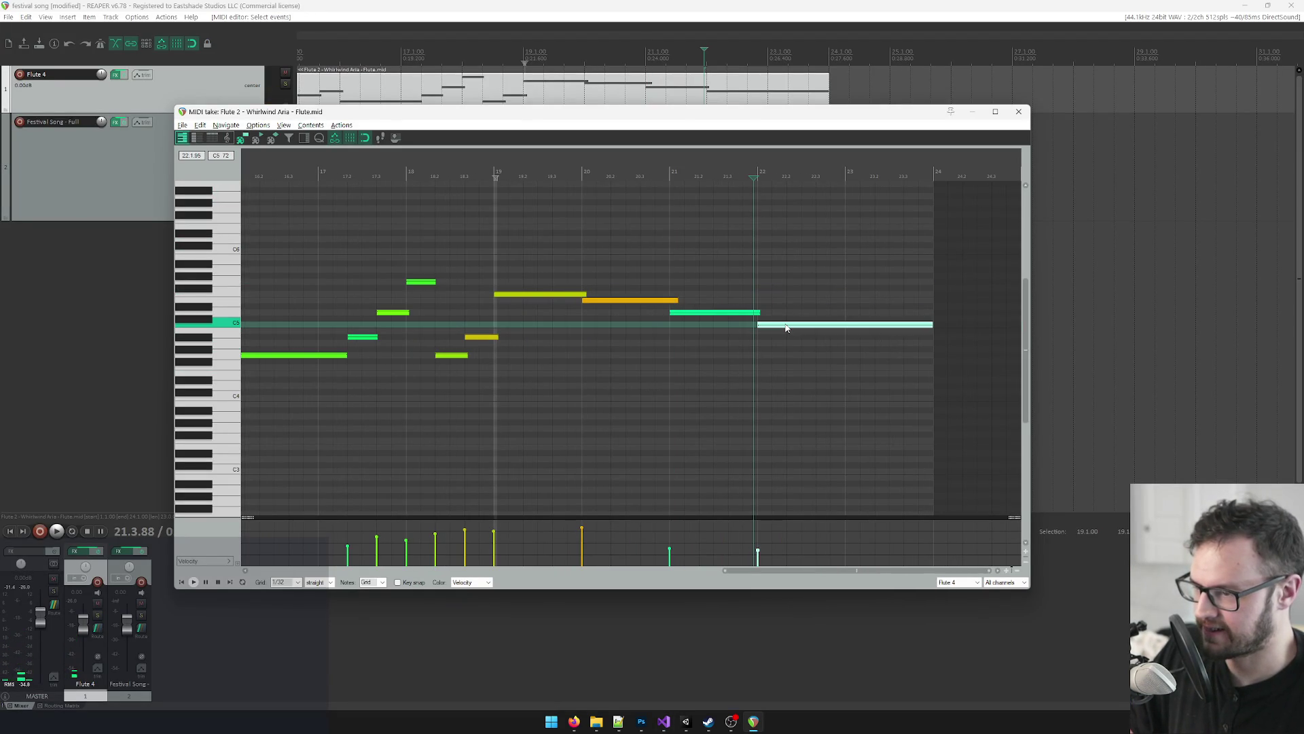
click(204, 337)
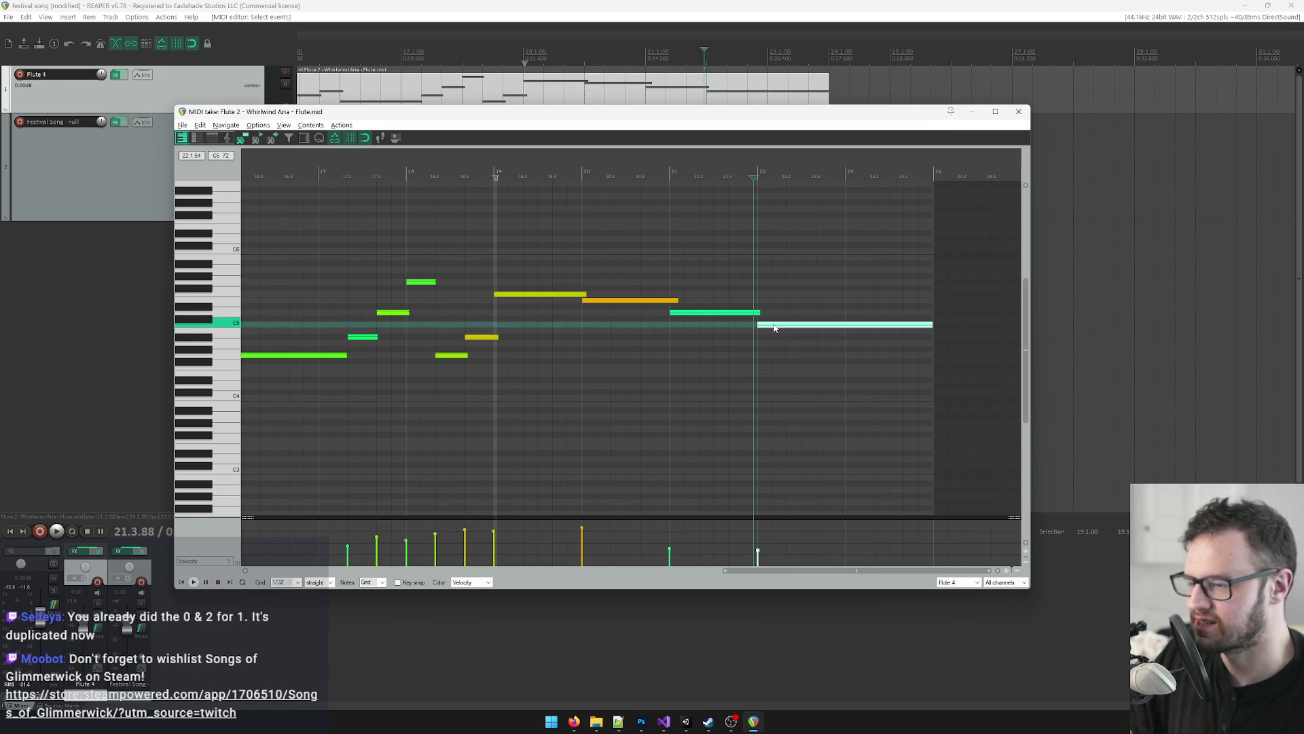
click(777, 328)
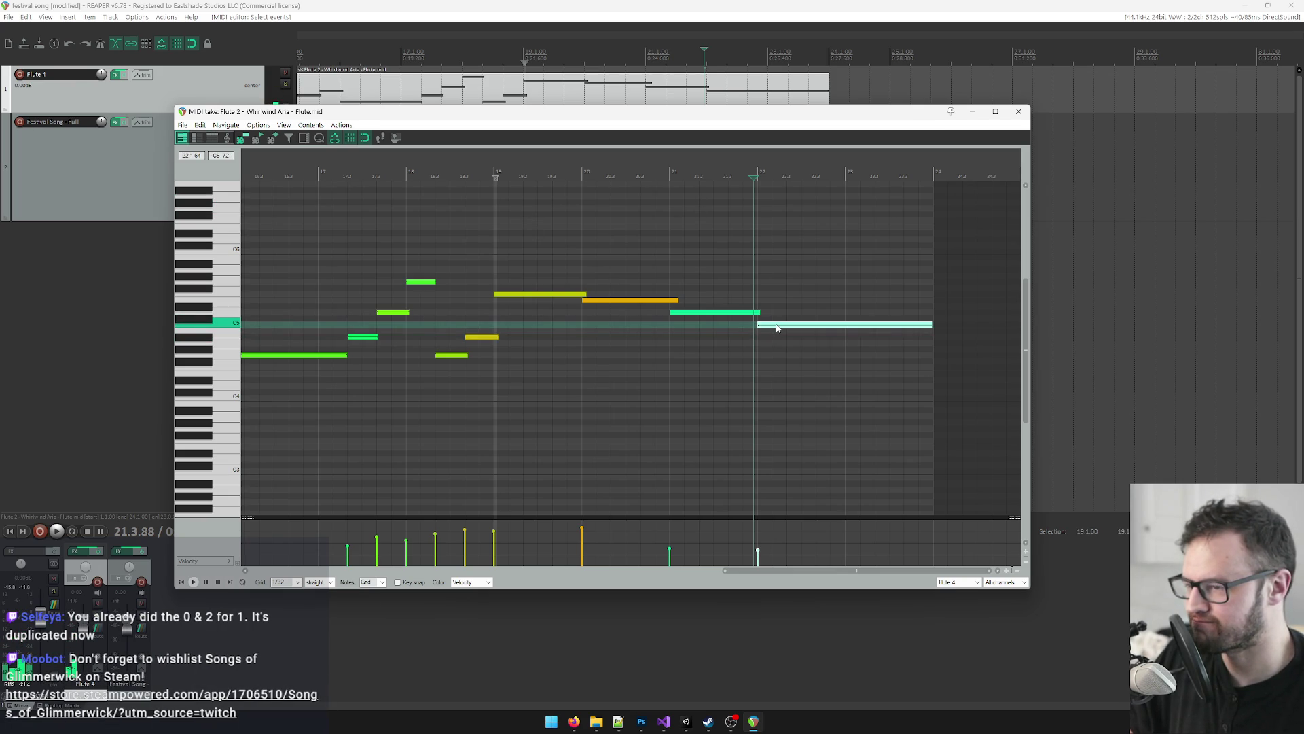
key(alt+Tab)
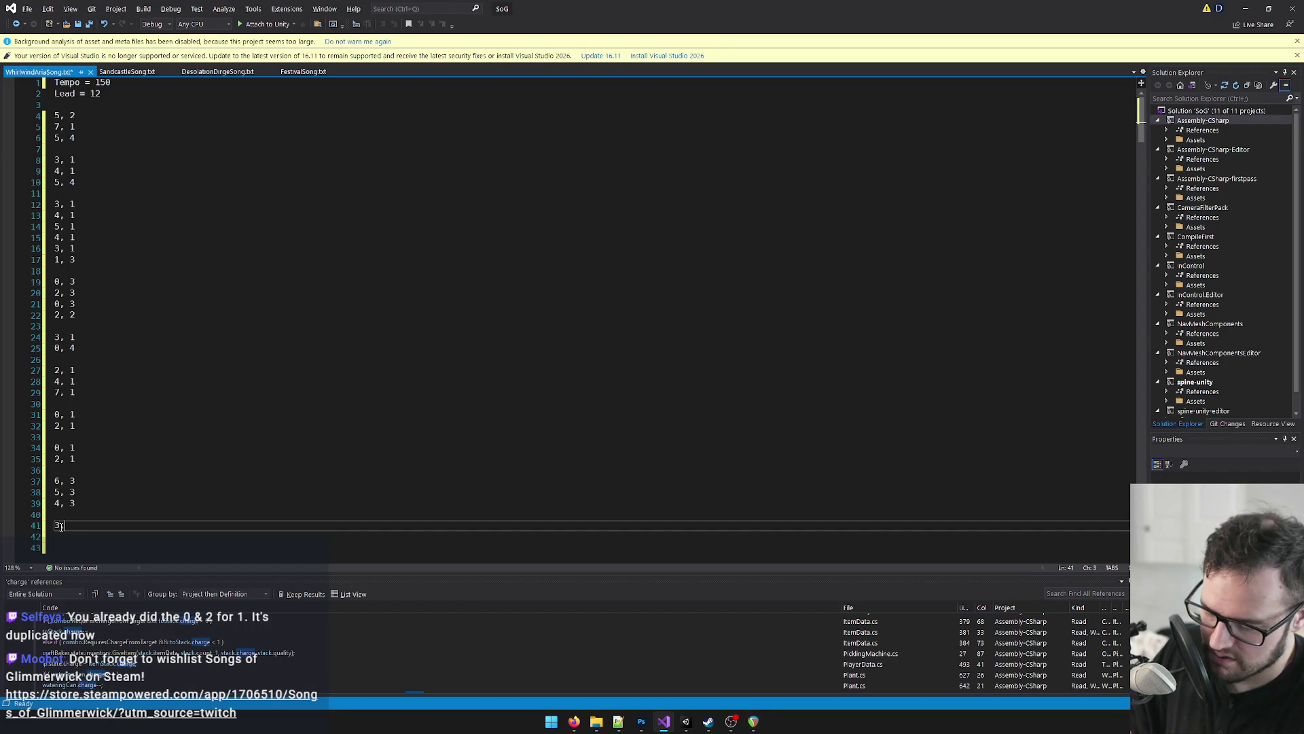
key(alt+Tab)
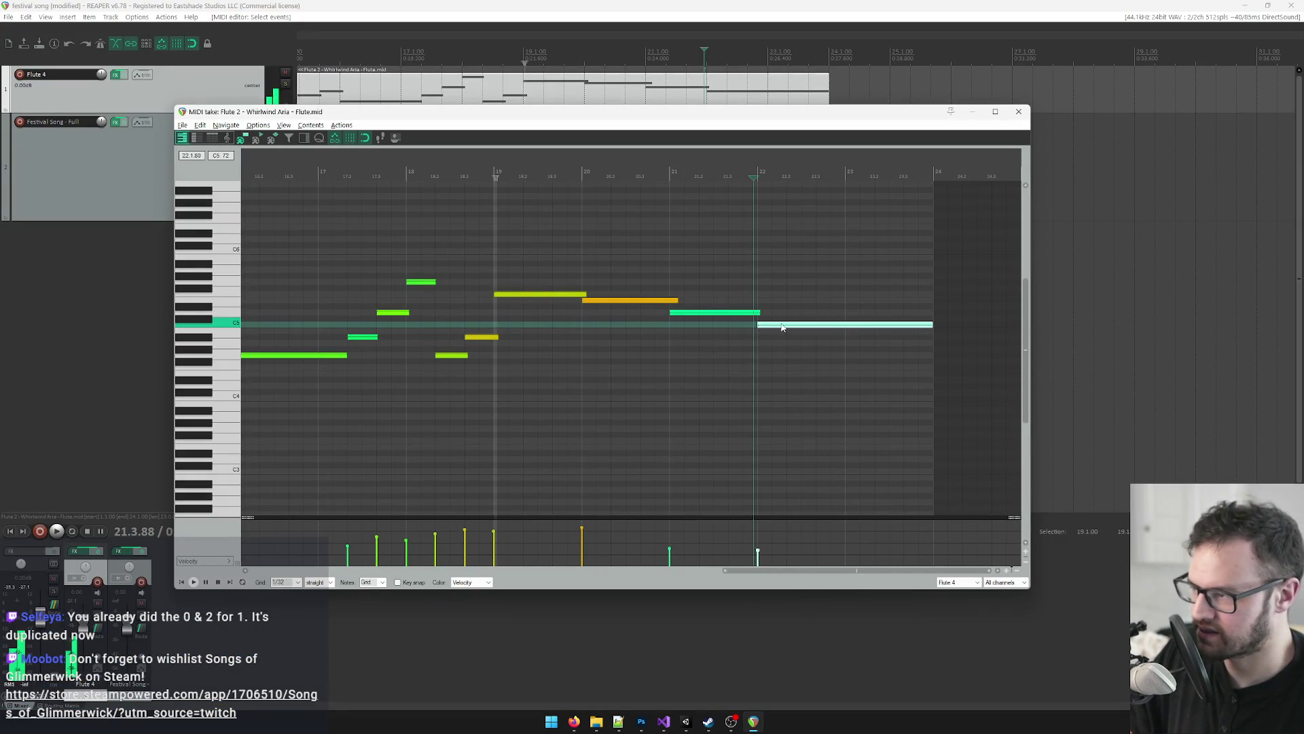
click(221, 351)
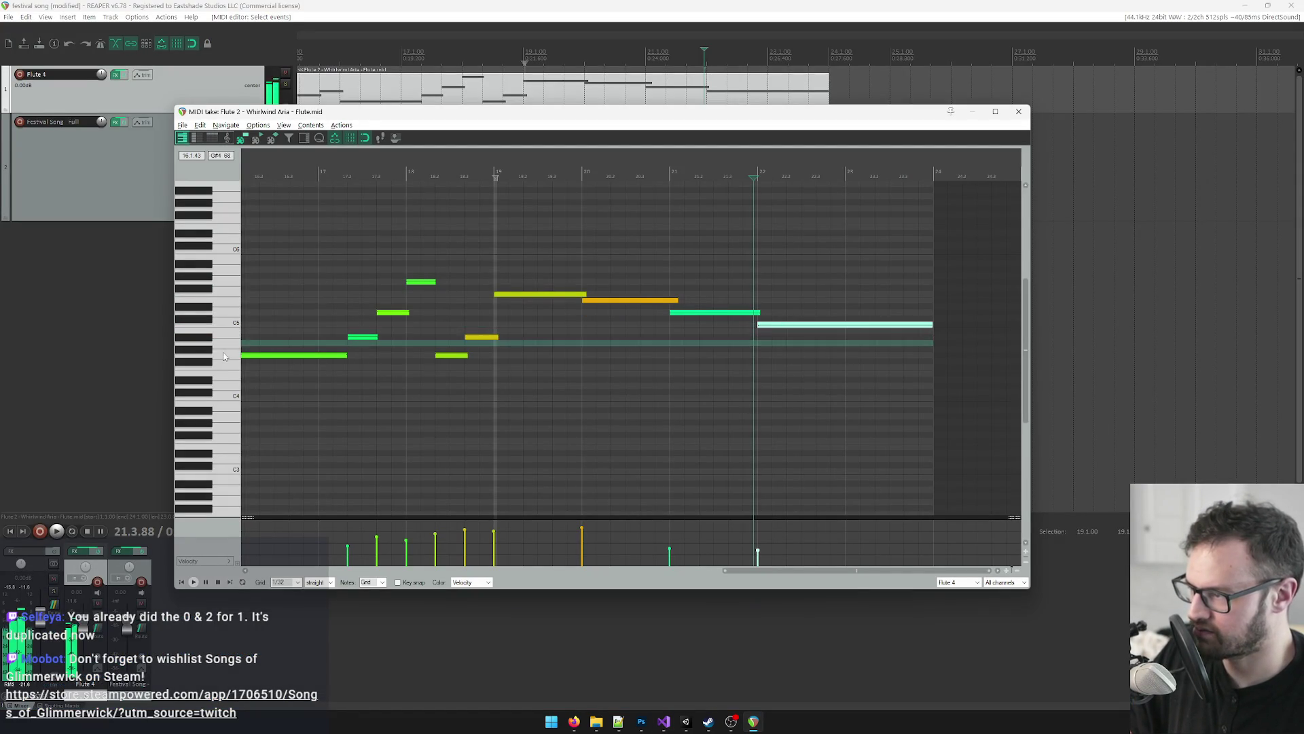
click(574, 175)
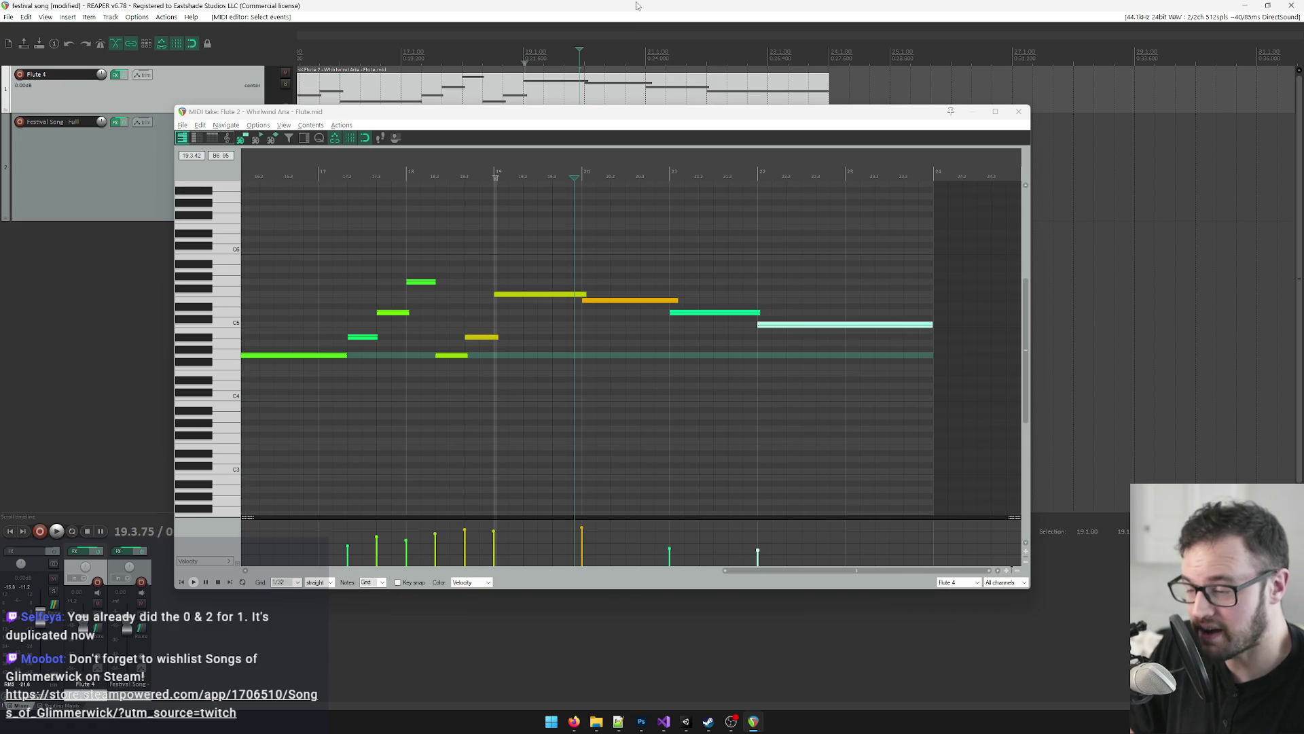
click(687, 723)
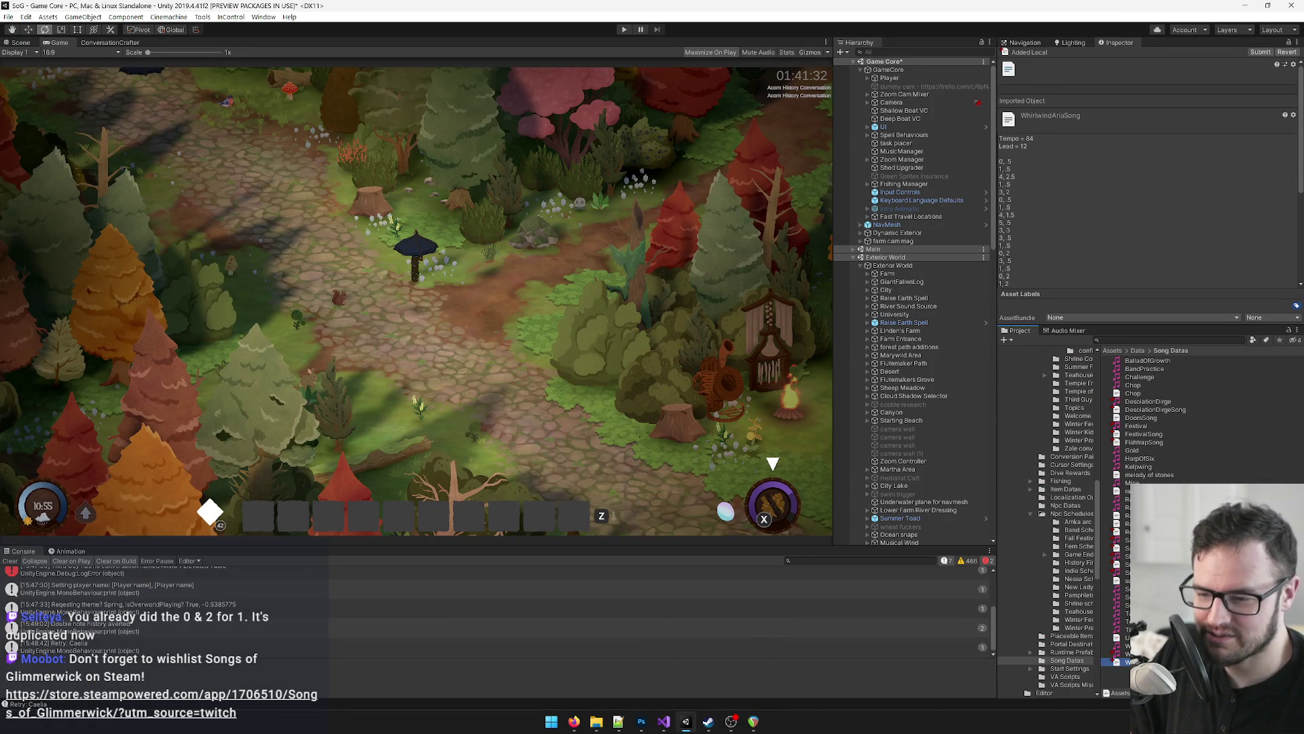
Step: Select the Whirlwind SongData asset and enter Play mode to test the song
click(1148, 654)
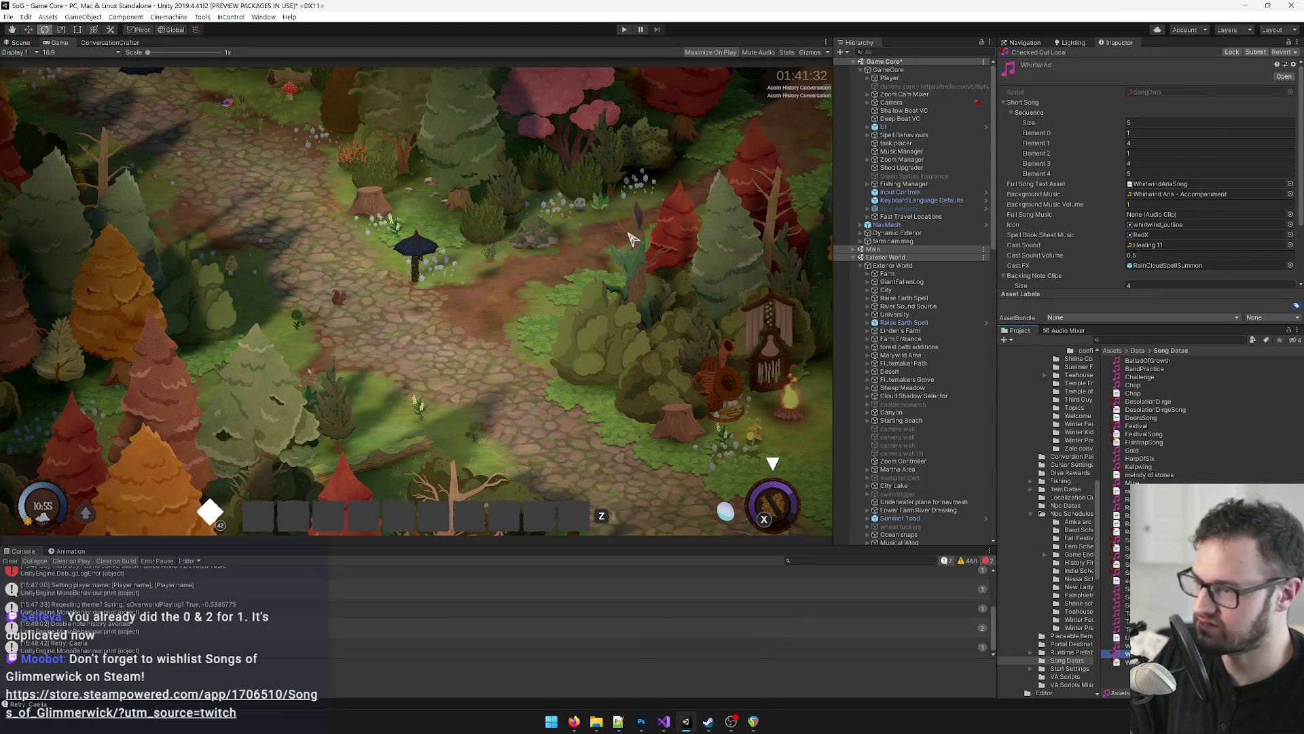
click(623, 31)
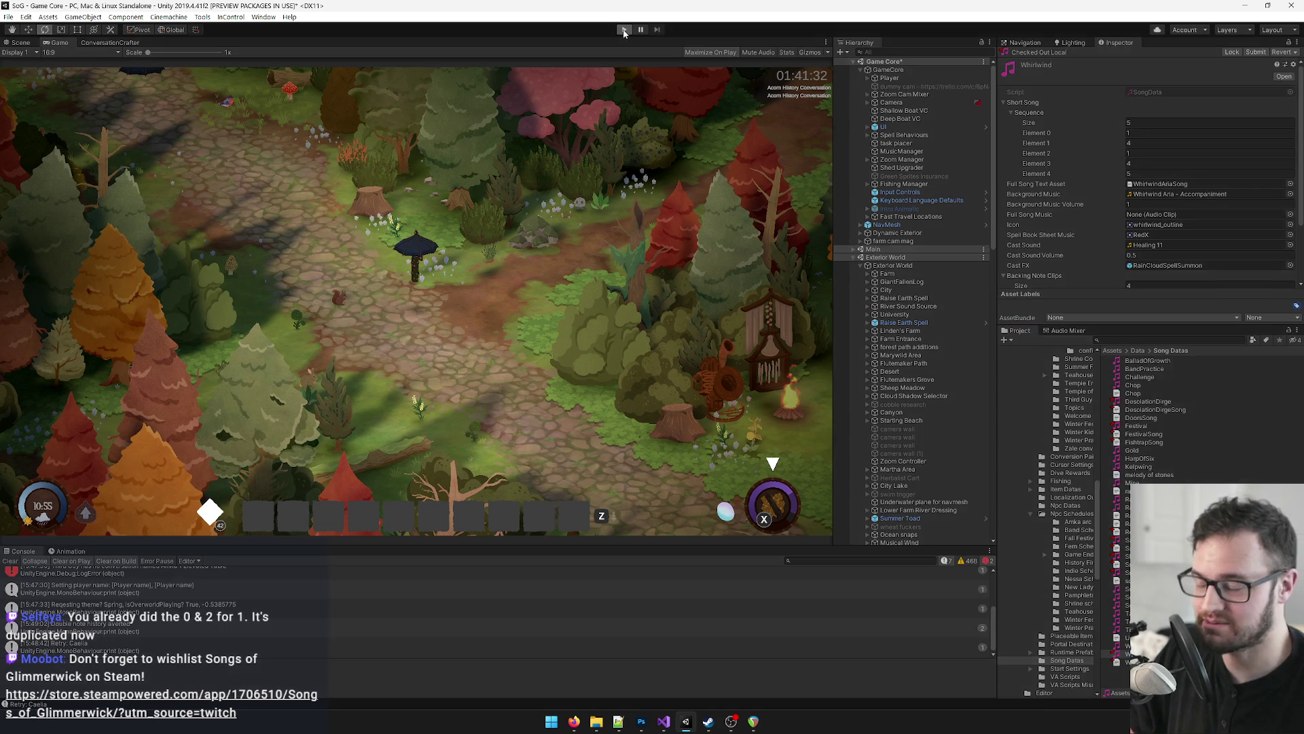
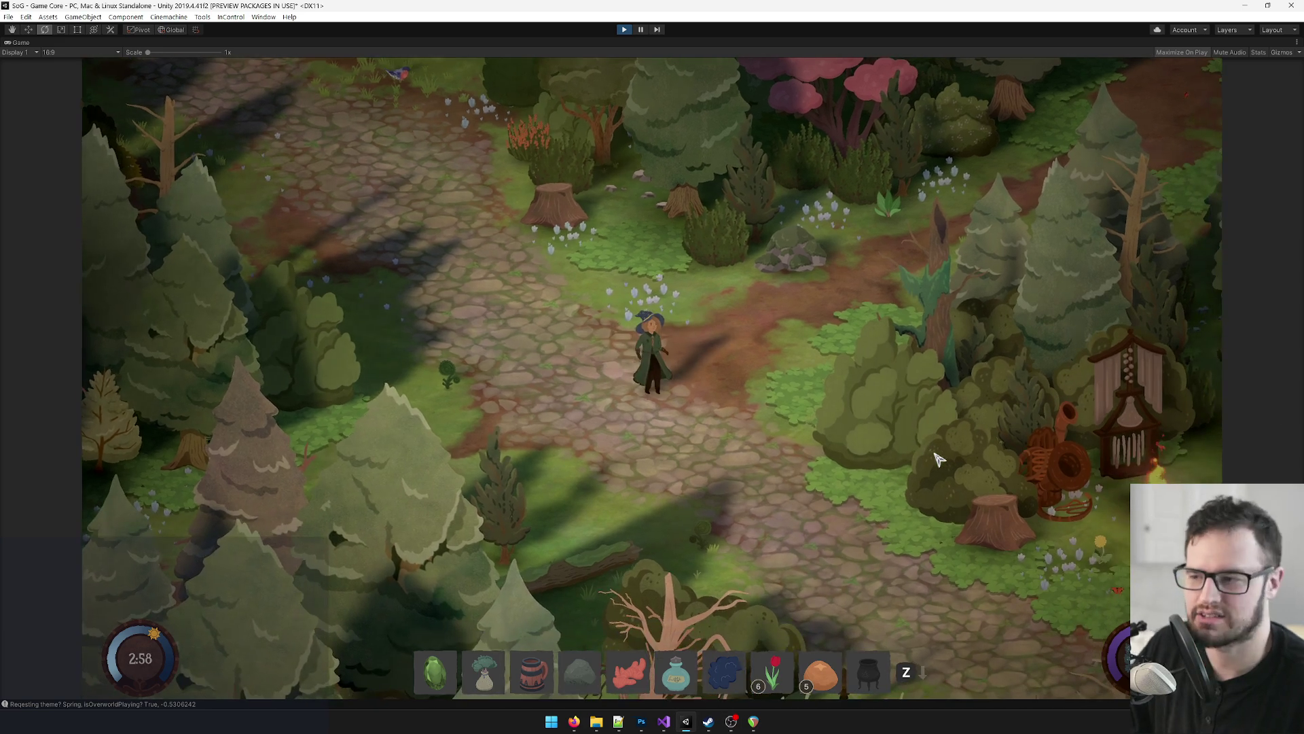
Step: Pick Whirlwind Aria from the inventory's learned Songs list and start it in practice mode
key(i)
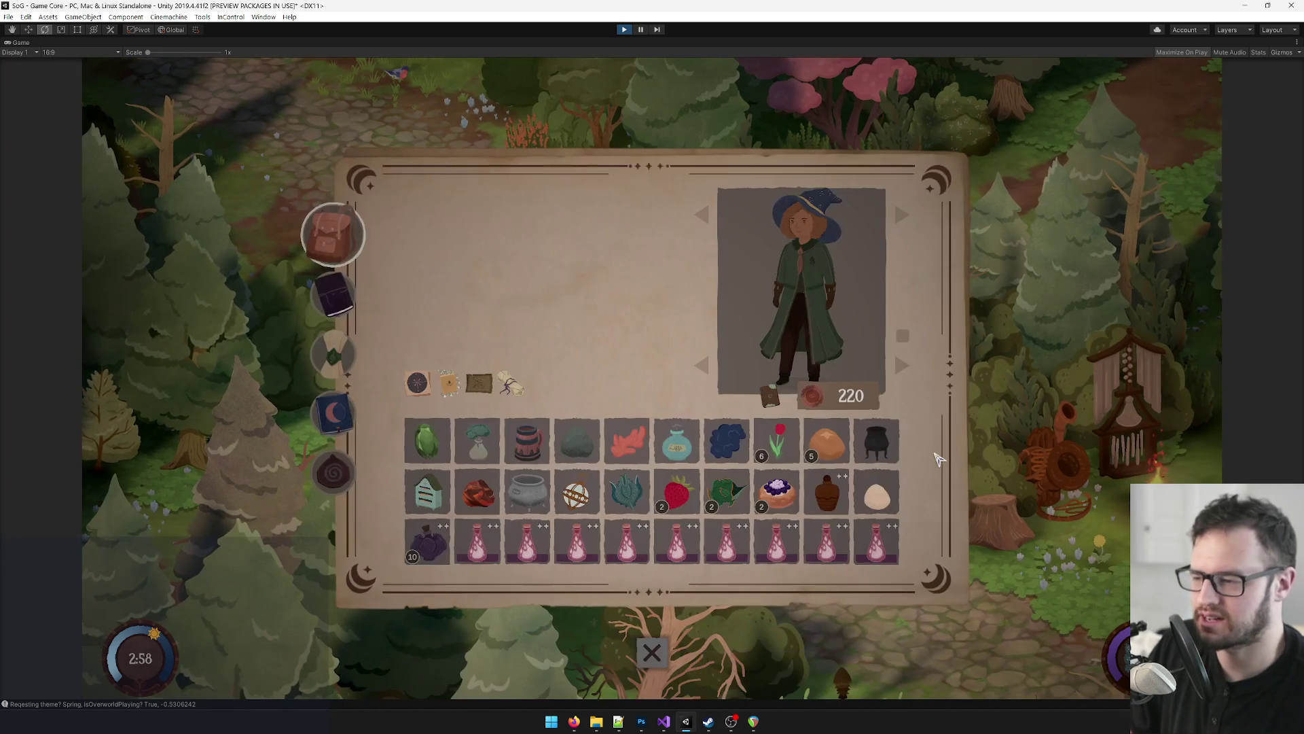
key(e)
key(e)
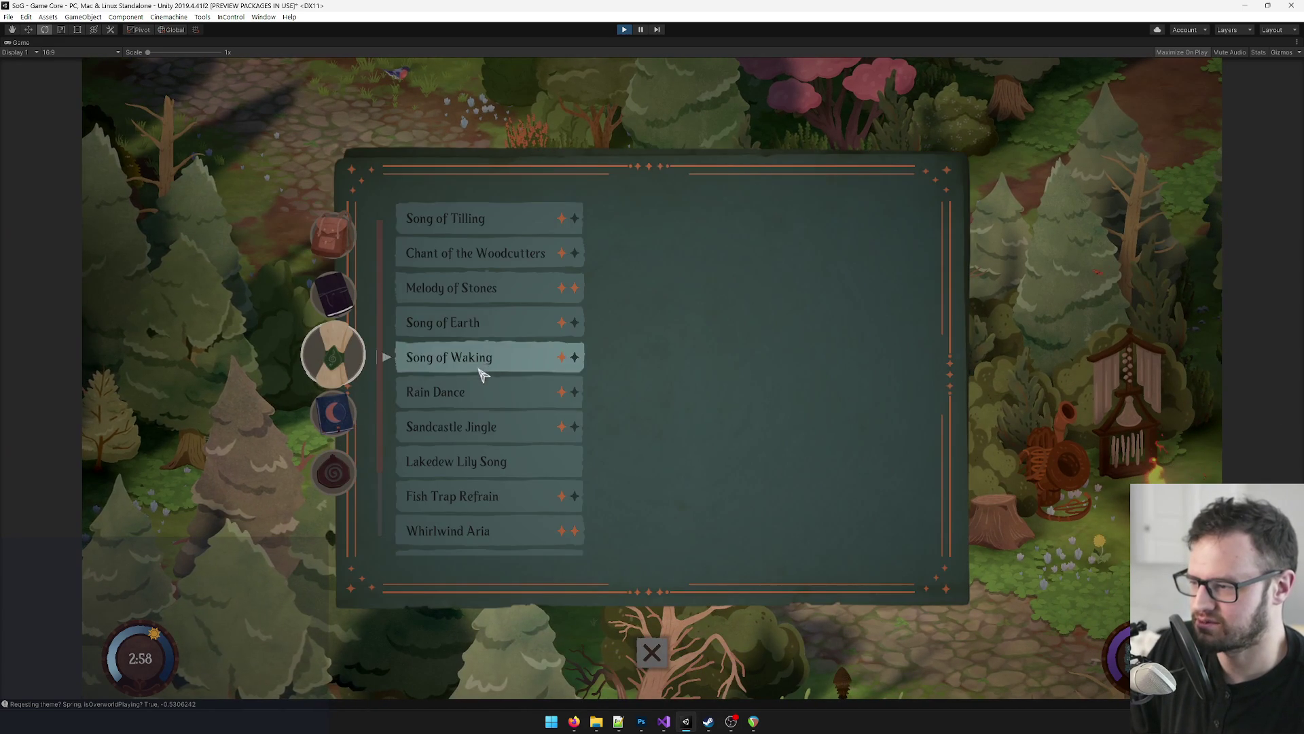
scroll(530, 367, down, 1)
scroll(519, 486, down, 1)
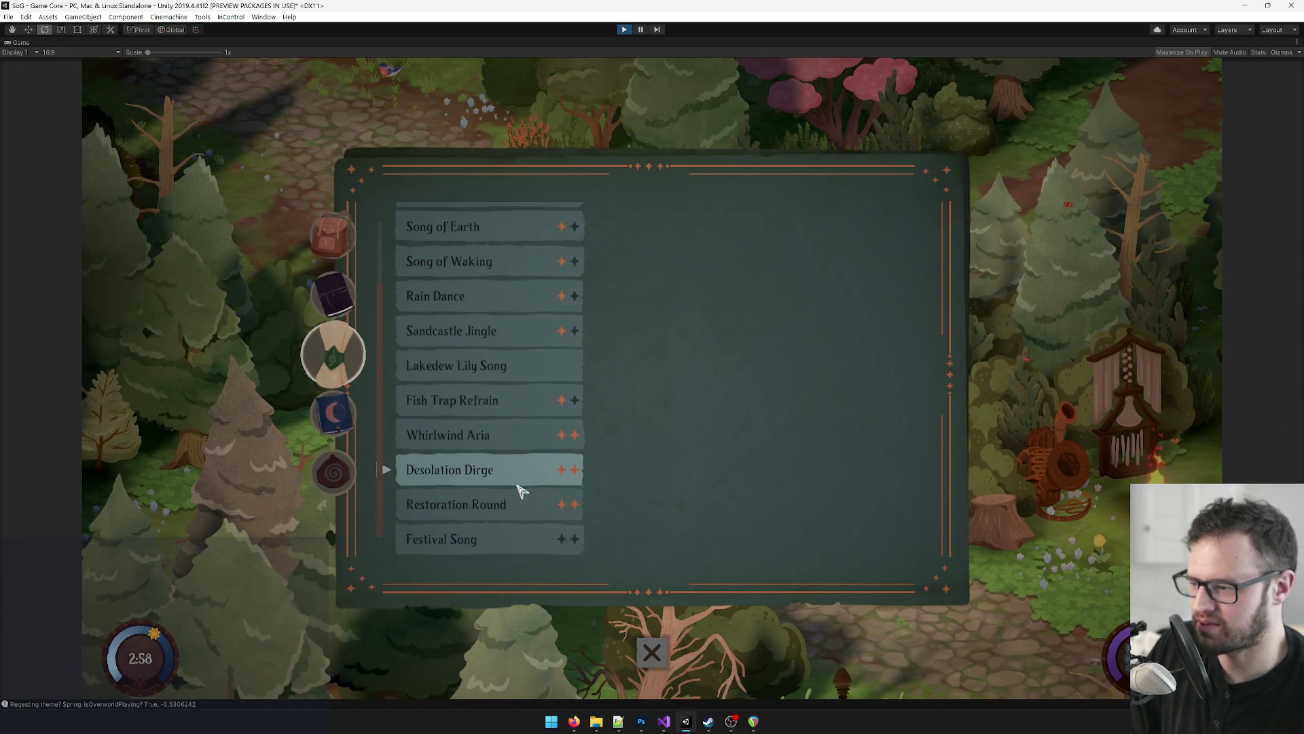
scroll(495, 391, up, 1)
scroll(496, 394, up, 2)
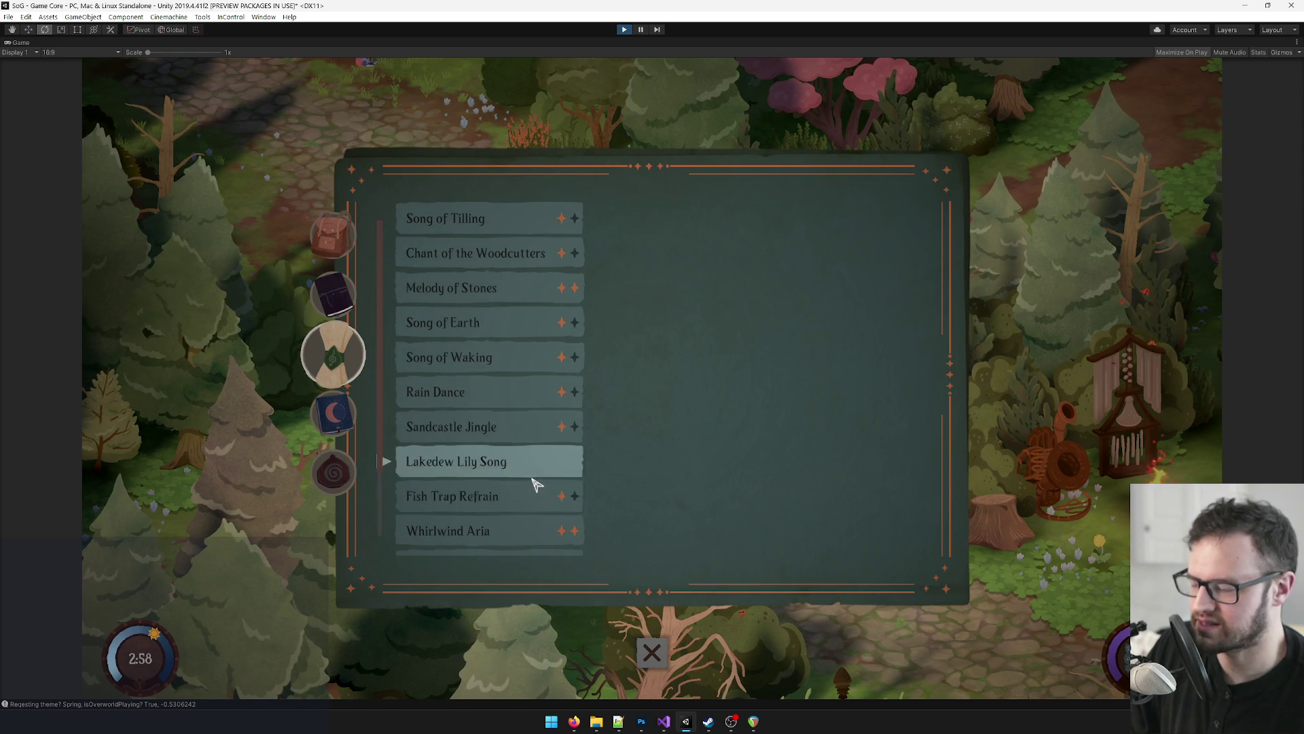
scroll(516, 492, down, 1)
click(500, 501)
click(773, 508)
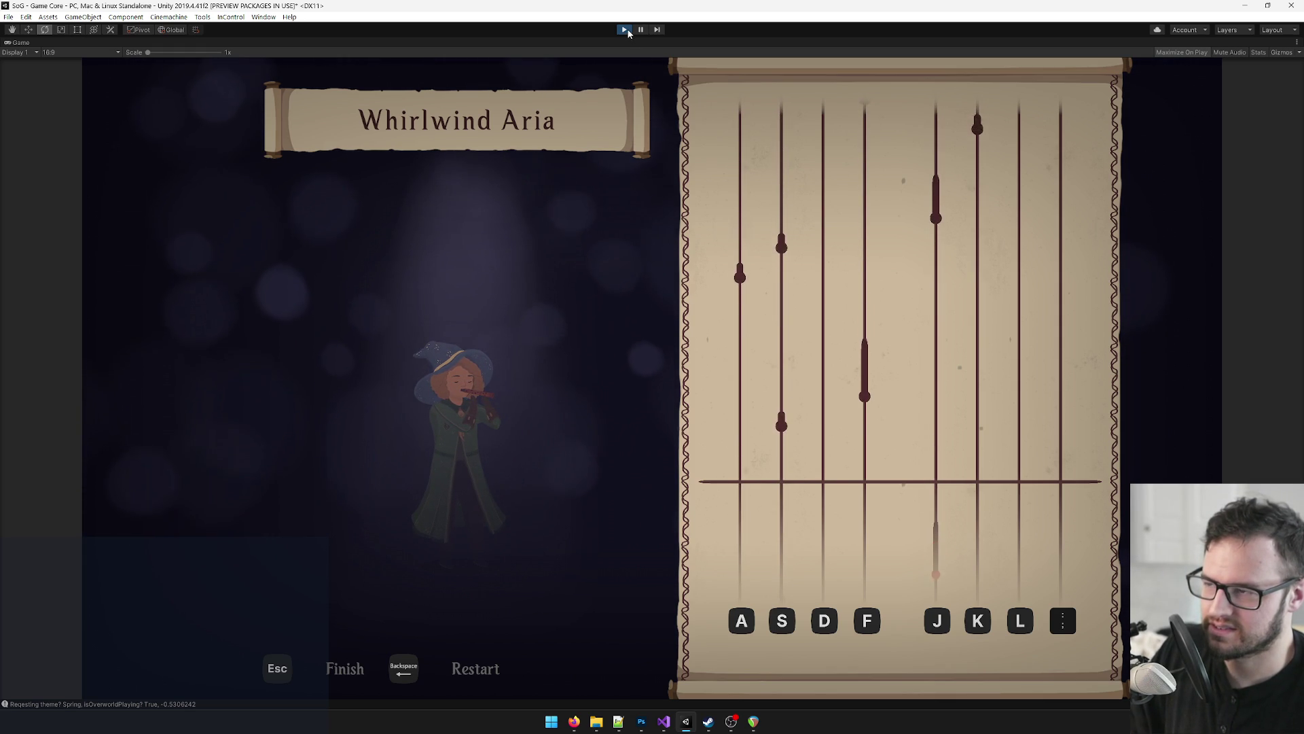
Step: Save the edited WhirlwindAriaSong.txt chart in Visual Studio and switch back to the Unity editor
click(666, 723)
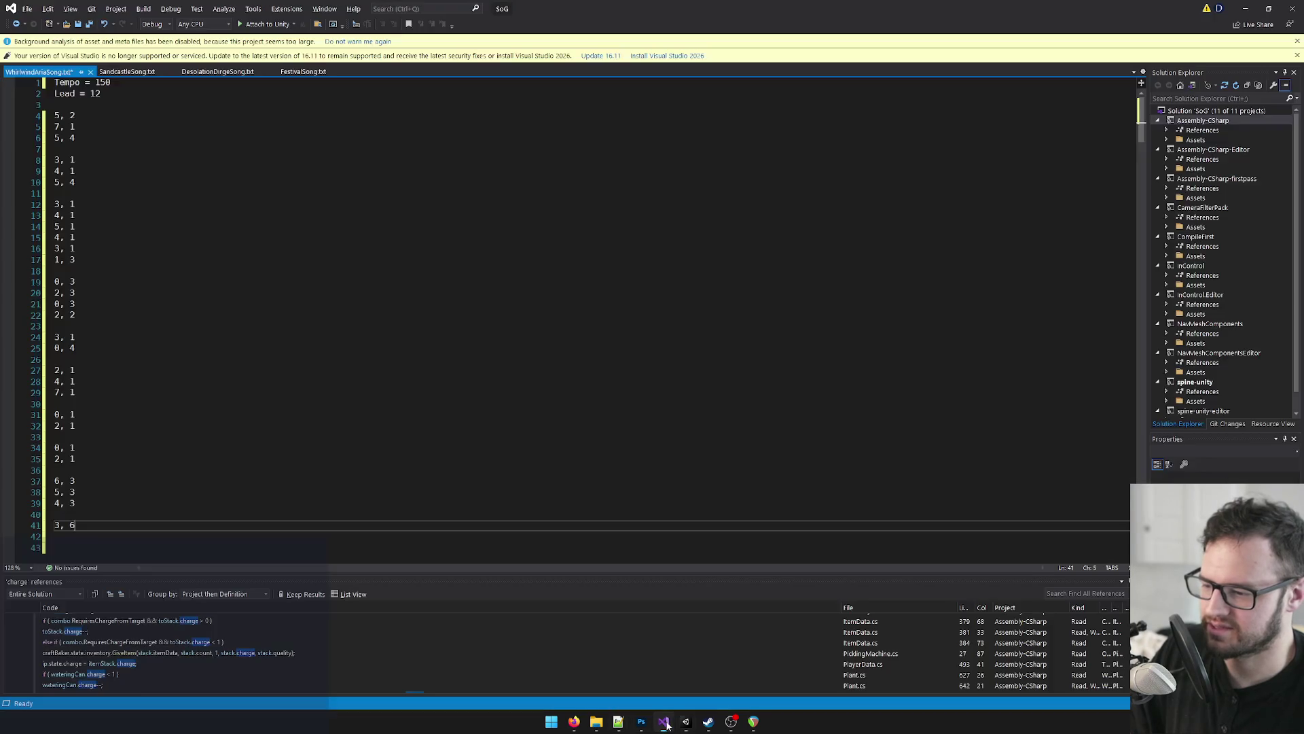
click(123, 104)
click(123, 94)
click(129, 190)
key(ctrl+s)
click(187, 149)
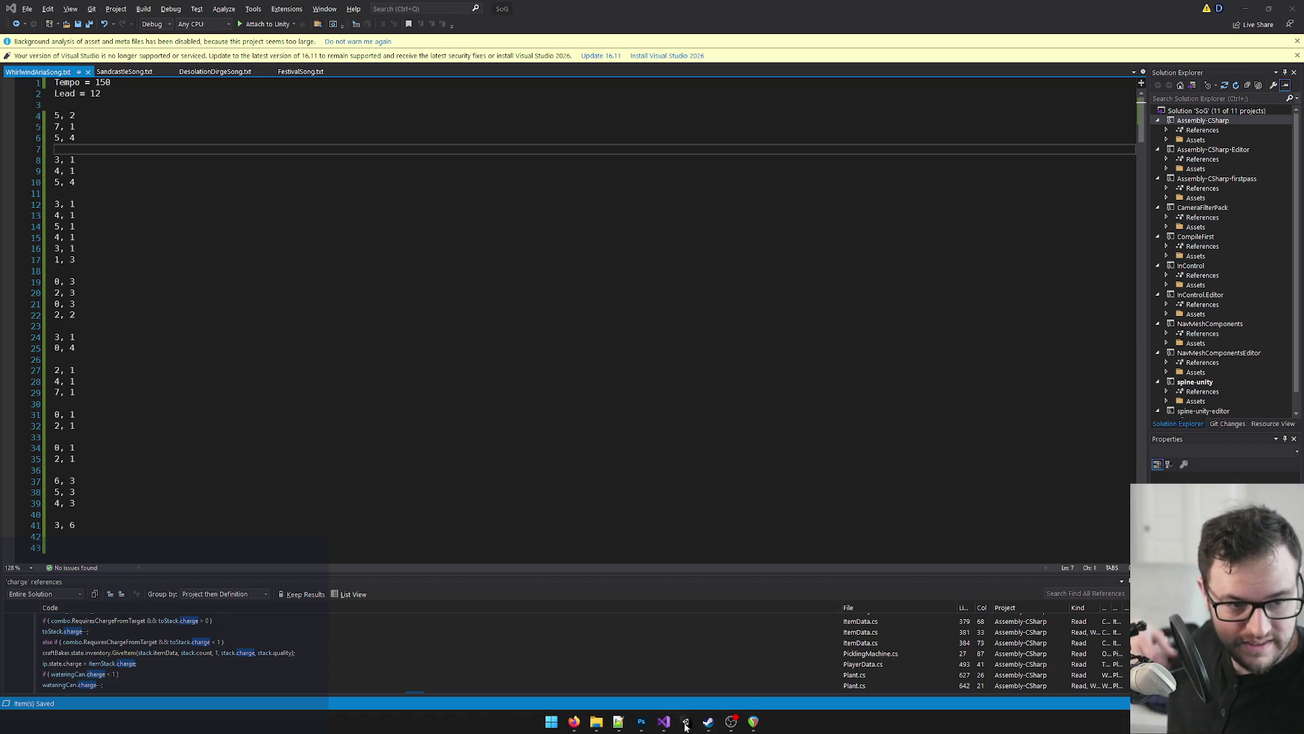
mouse_move(686, 724)
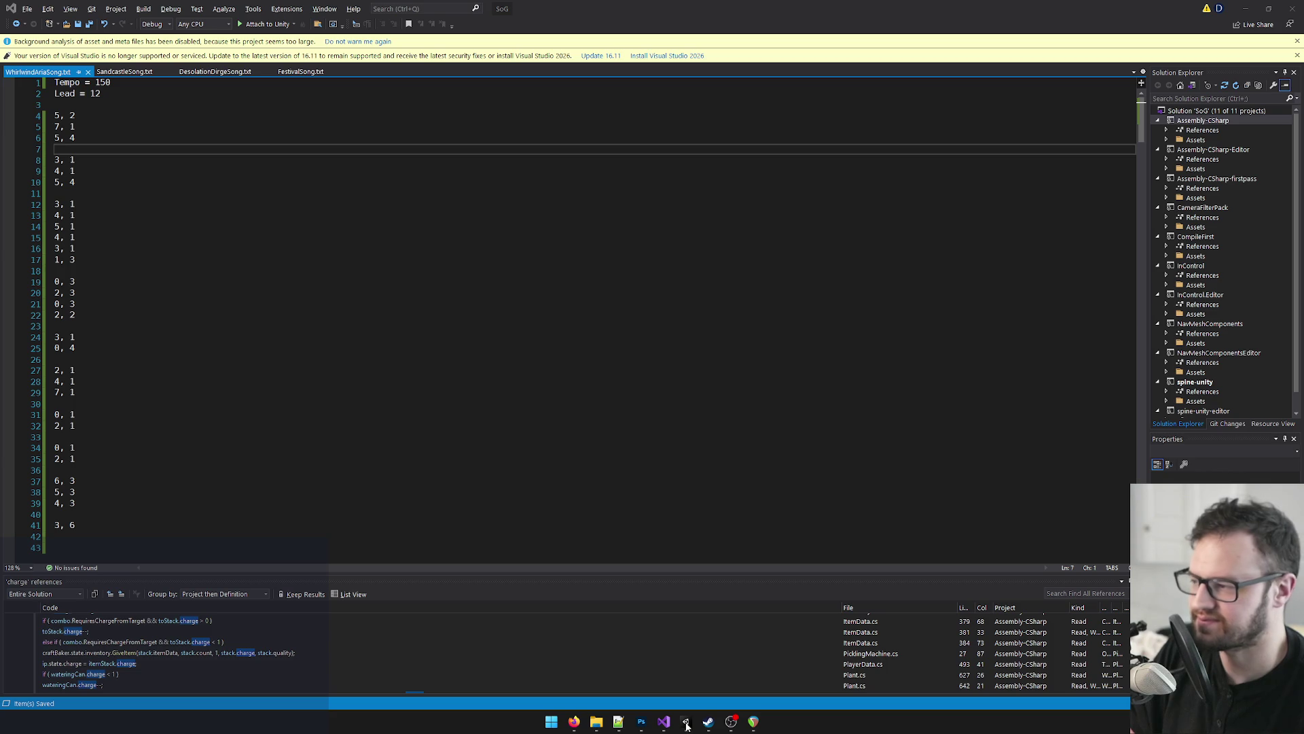
click(687, 720)
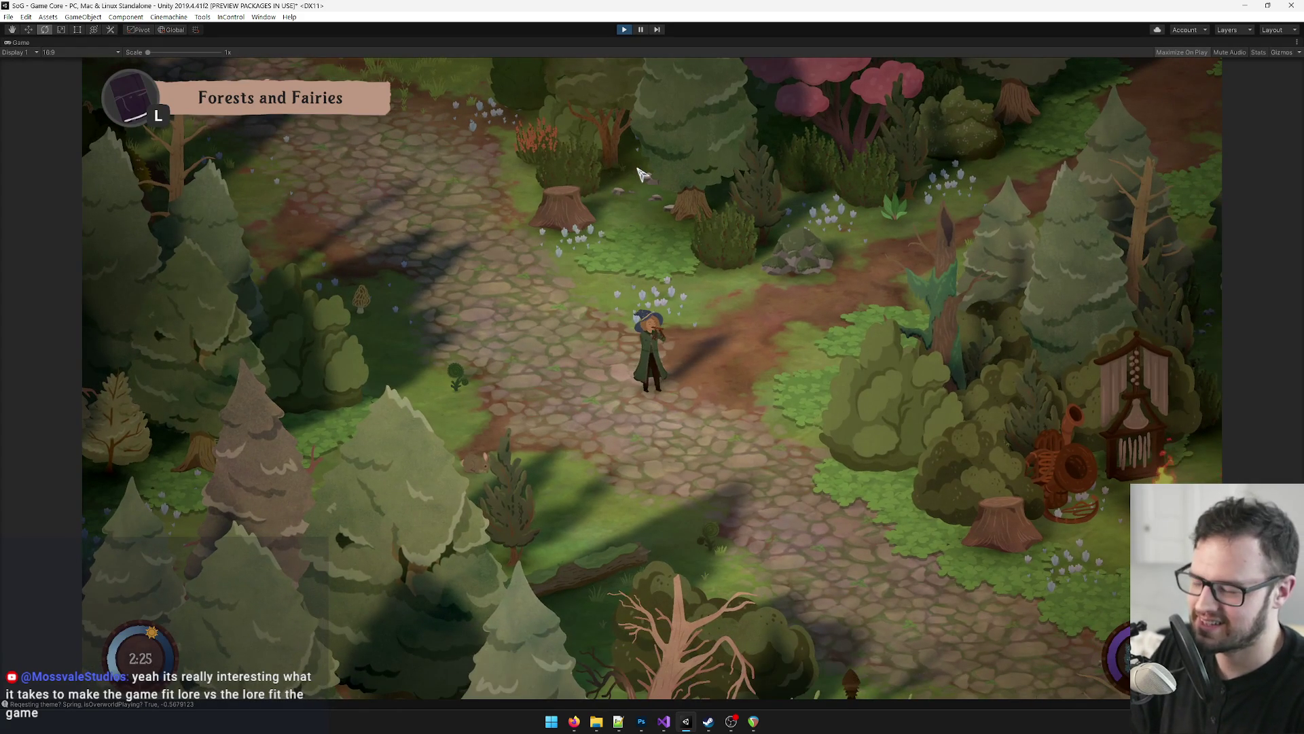
Step: Dismiss the pause menu and start Whirlwind Aria in practice mode from the Songs list
key(Escape)
click(613, 311)
key(Tab)
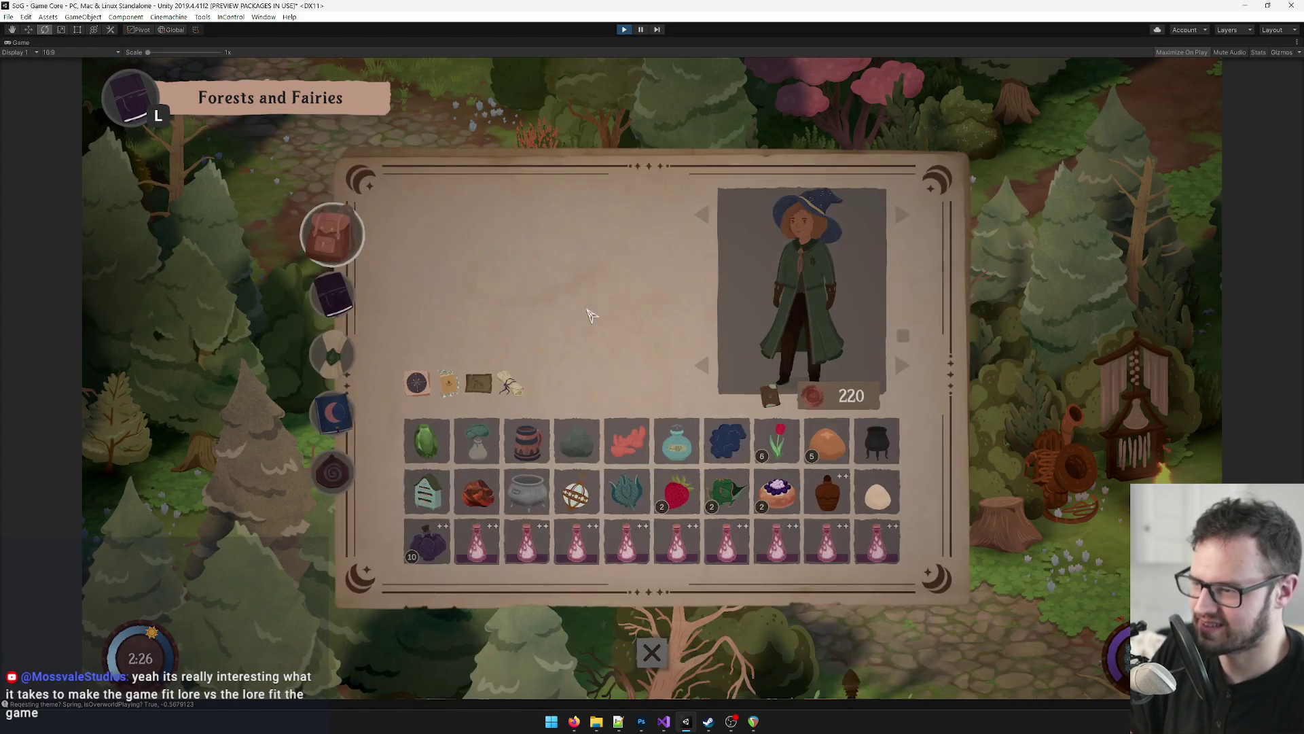
key(e)
key(e)
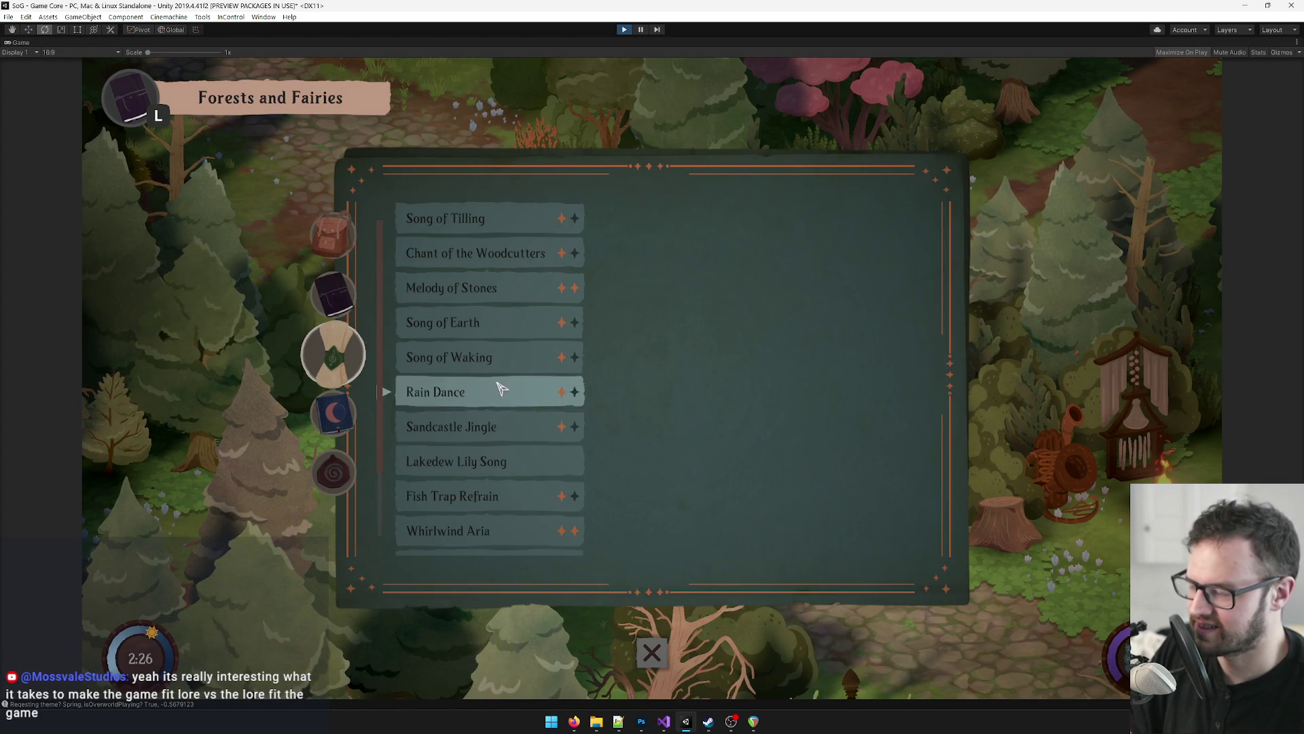
scroll(506, 434, down, 2)
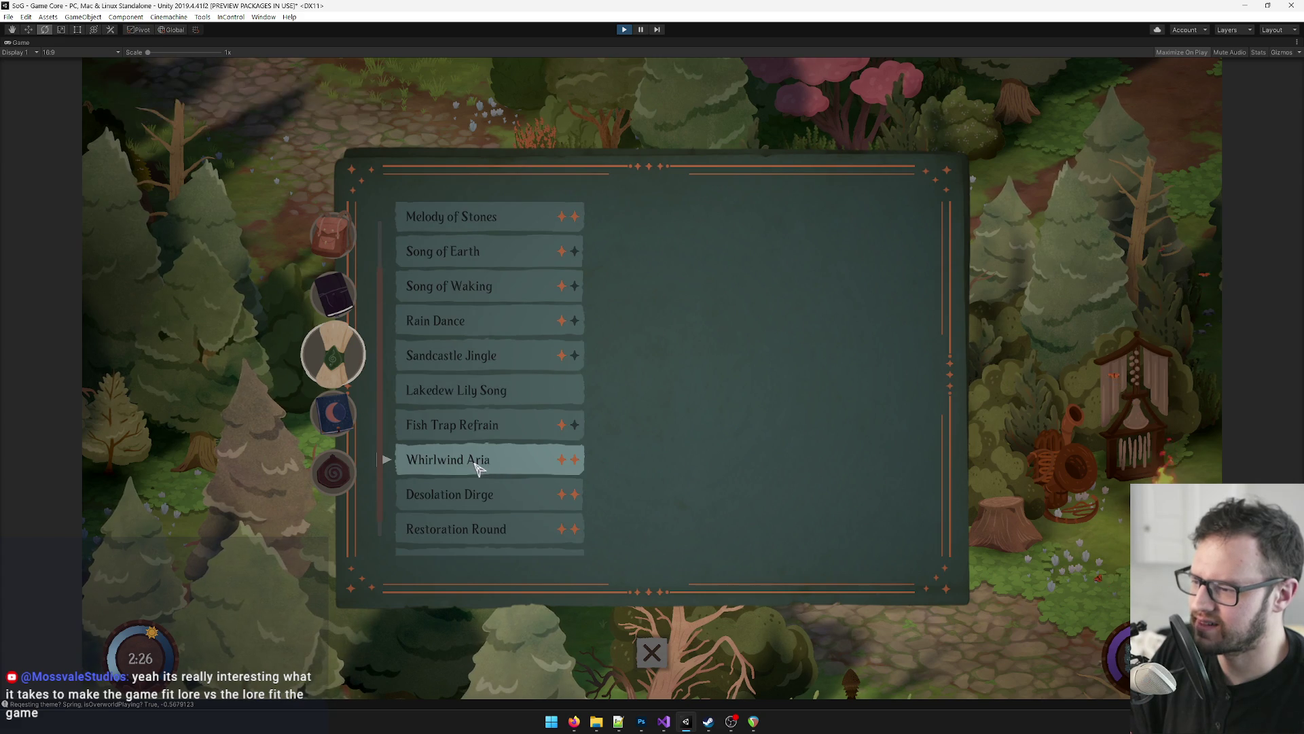
click(581, 461)
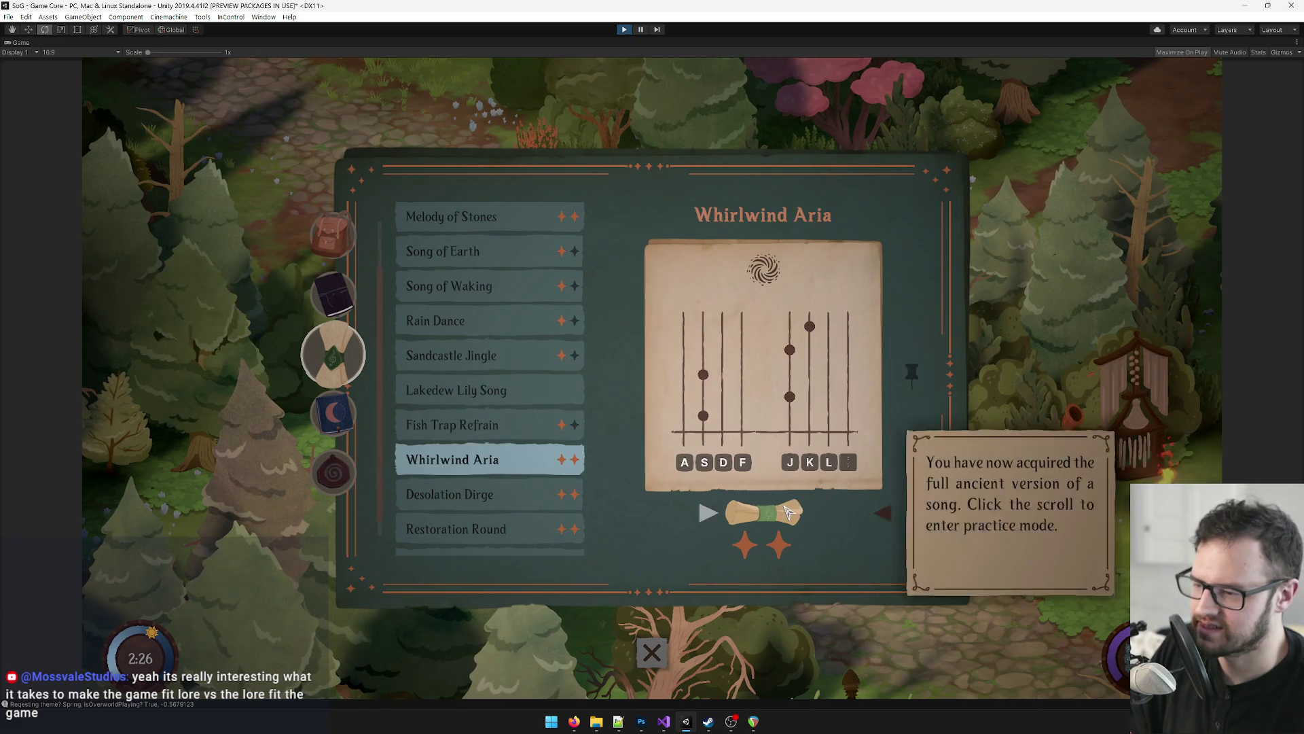
click(788, 512)
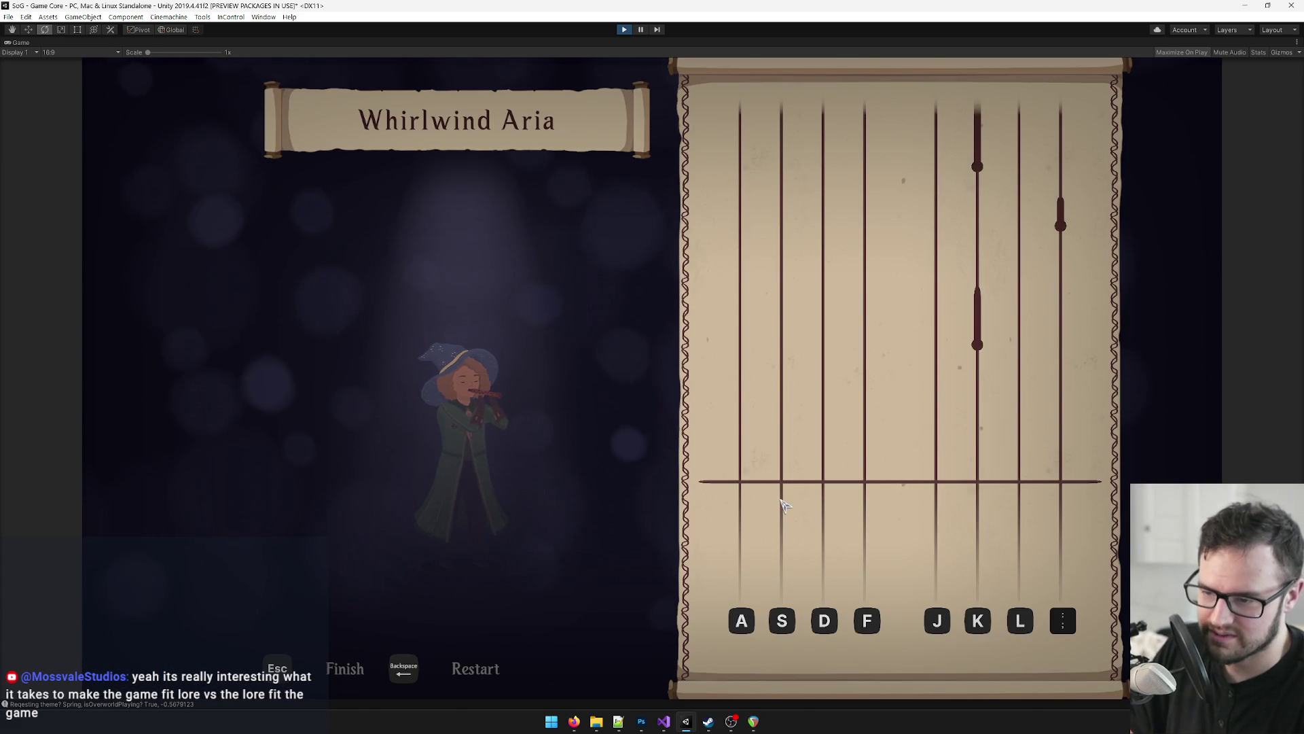
Step: Playtest the revised chart by hitting the falling notes with the F, J, K and ; keys
key(k)
key(semicolon)
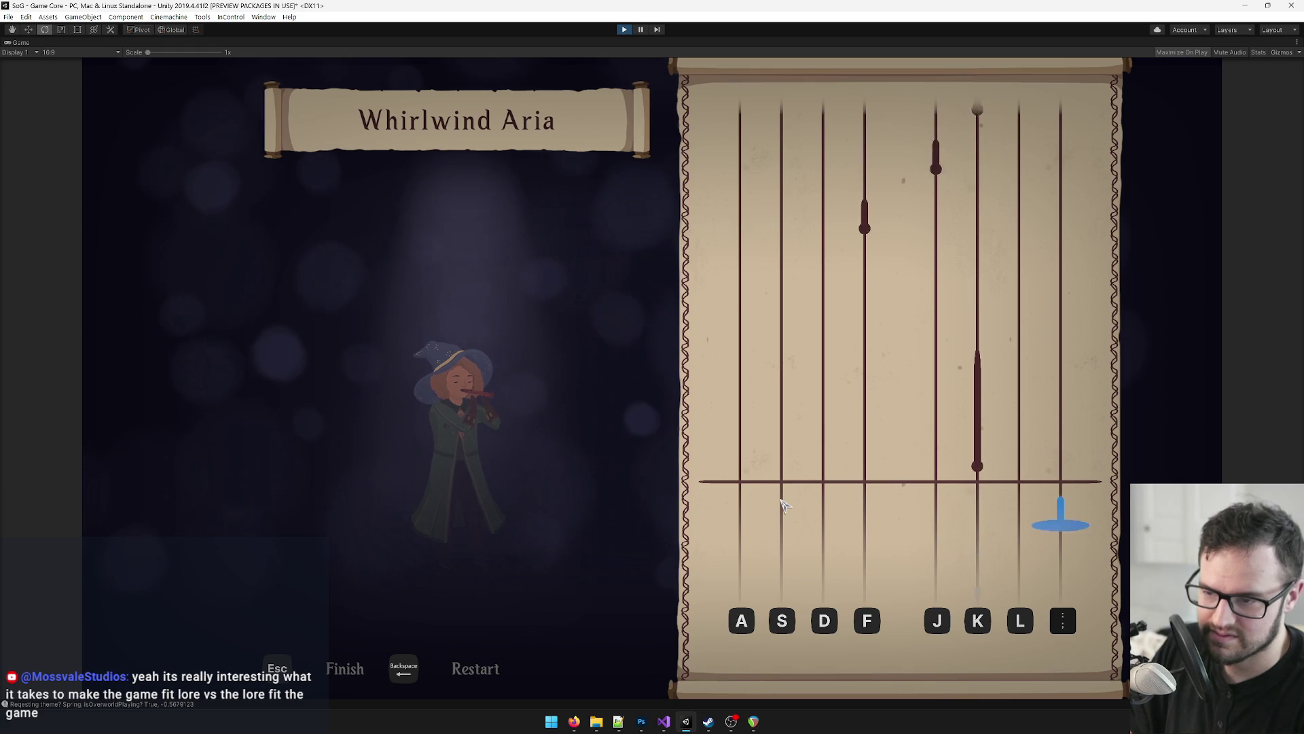
key(f)
key(j)
key(k)
key(f)
key(j)
key(k)
key(f)
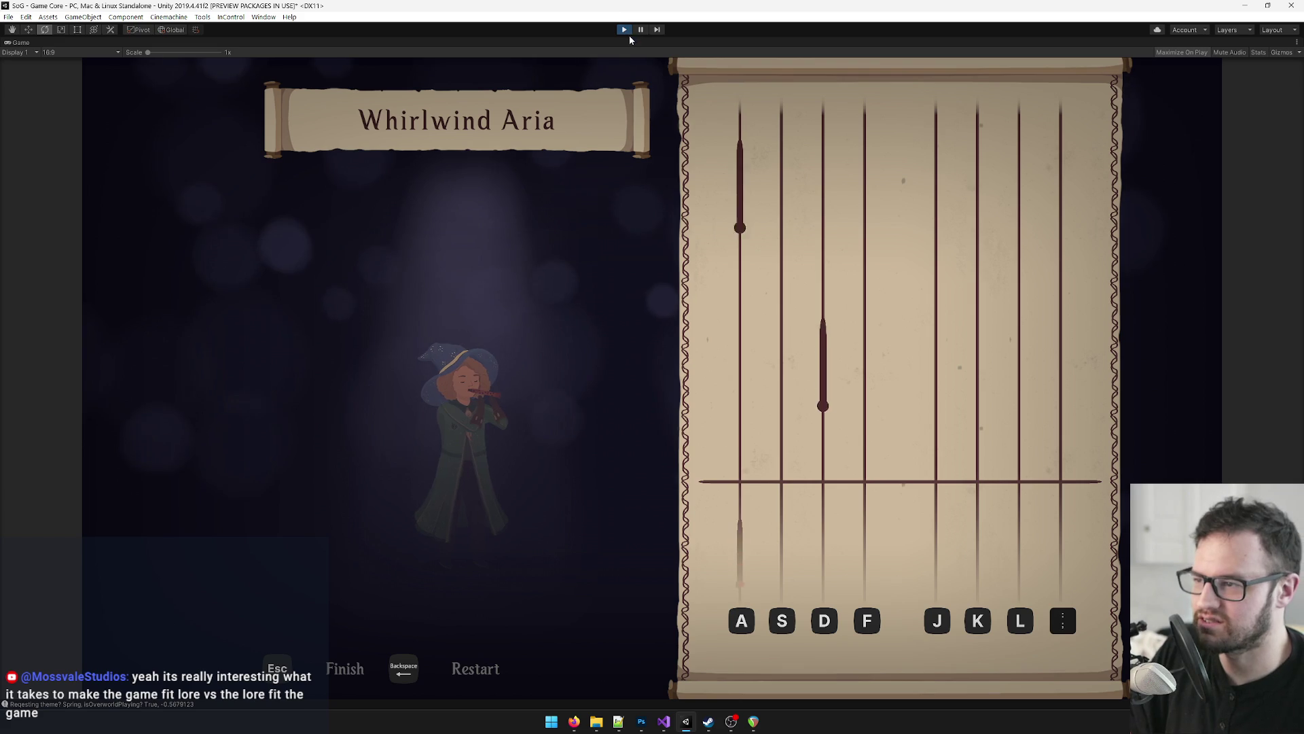
click(631, 144)
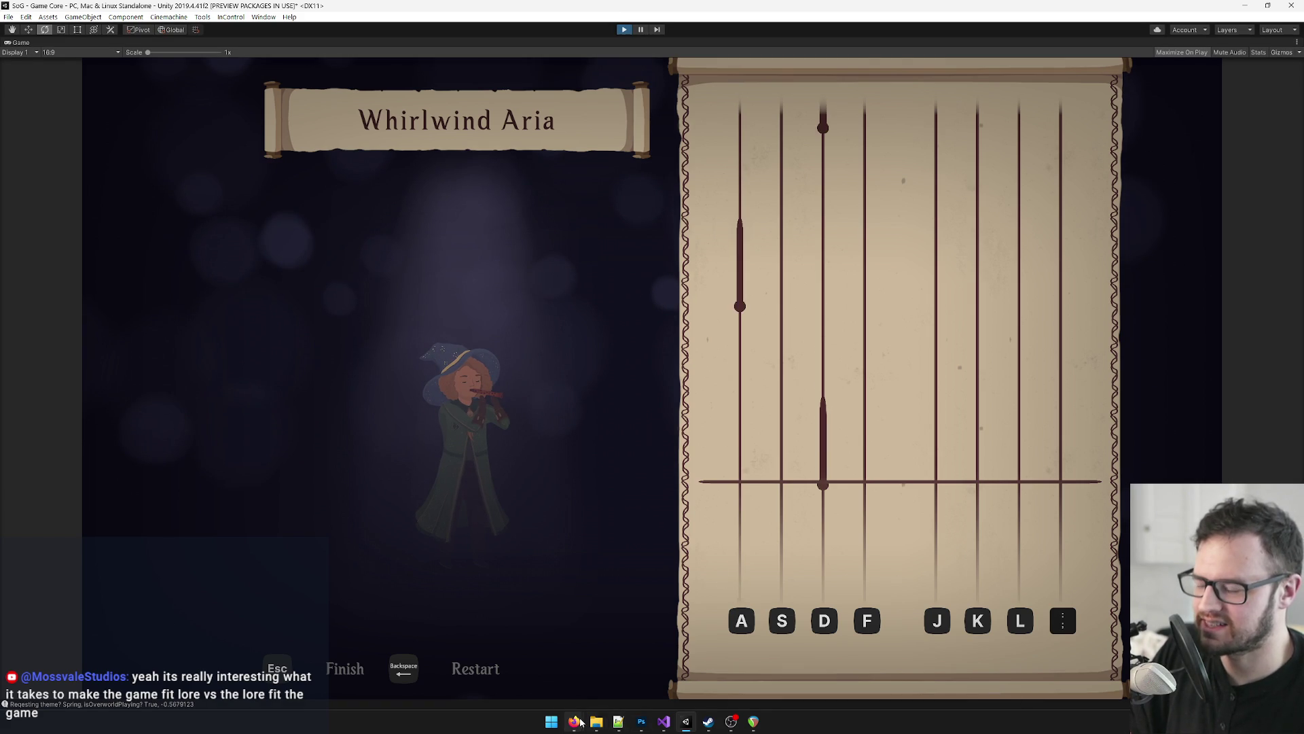
click(753, 721)
mouse_move(596, 721)
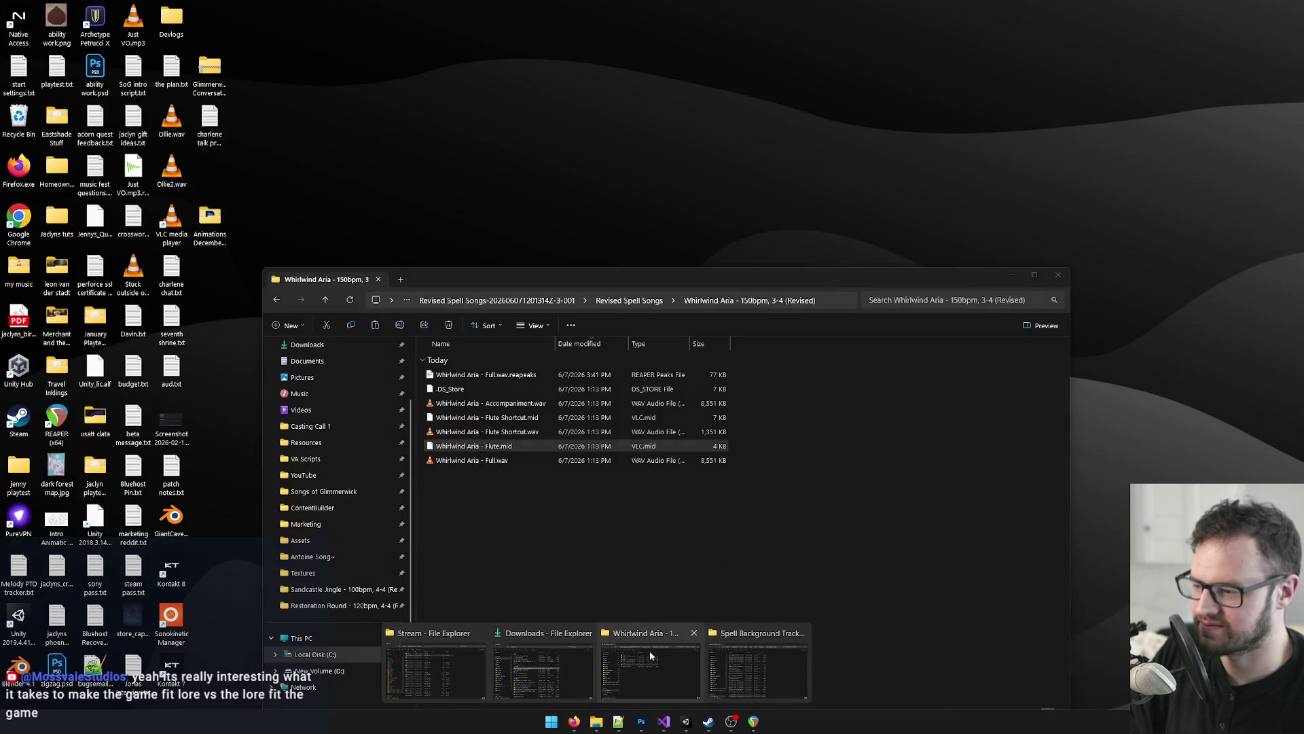
Step: Drag Accompaniment.wav from the Whirlwind Aria folder into the REAPER project
click(649, 655)
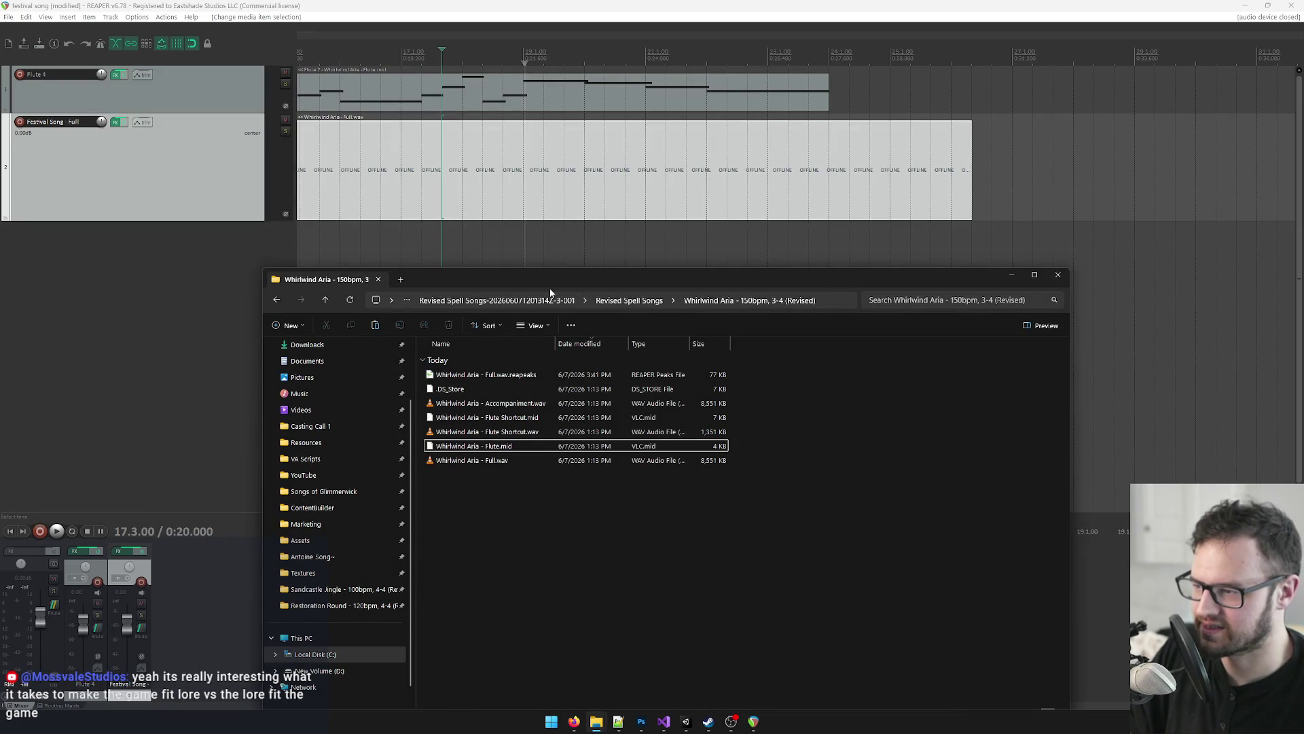
drag(551, 287, 850, 248)
click(769, 368)
drag(824, 367, 370, 275)
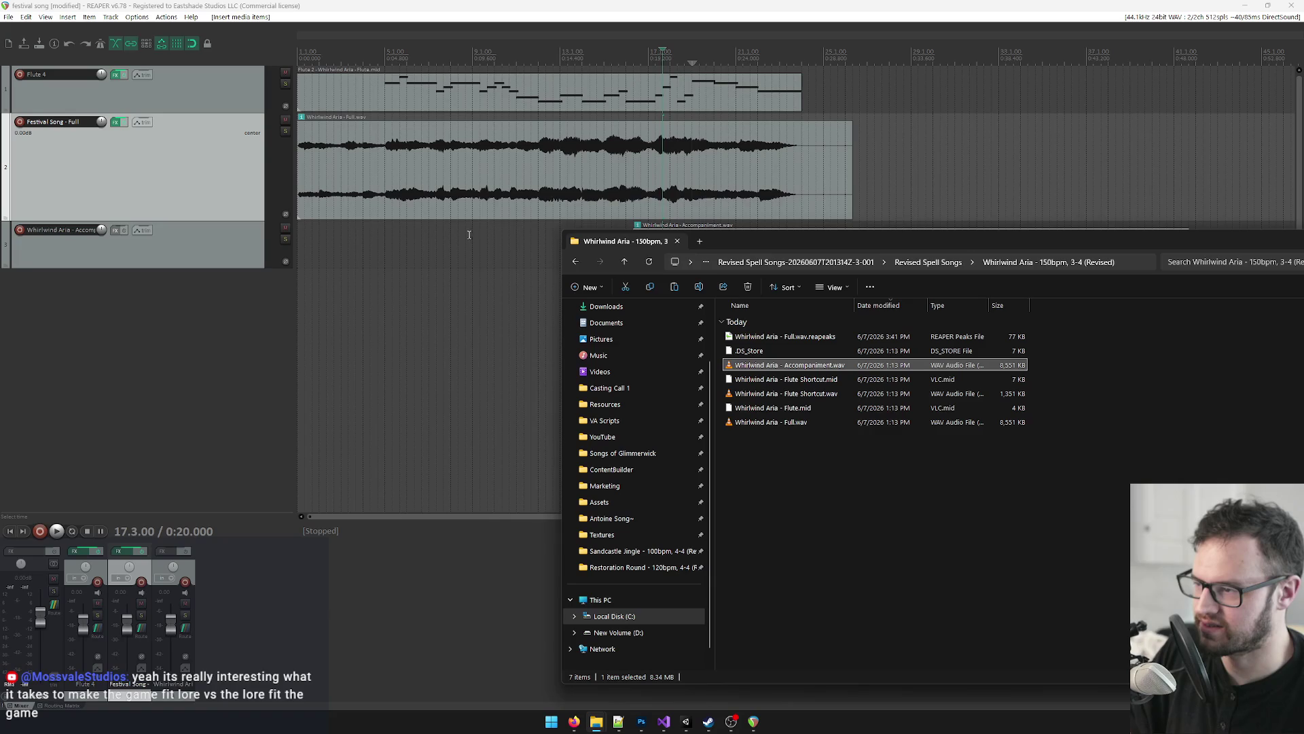
drag(1012, 242, 635, 312)
click(933, 307)
Step: Place the Accompaniment item at the start of track 2 and move Full.wav to track 4. Solo the Festival Song track
drag(869, 248, 392, 249)
drag(414, 173, 378, 343)
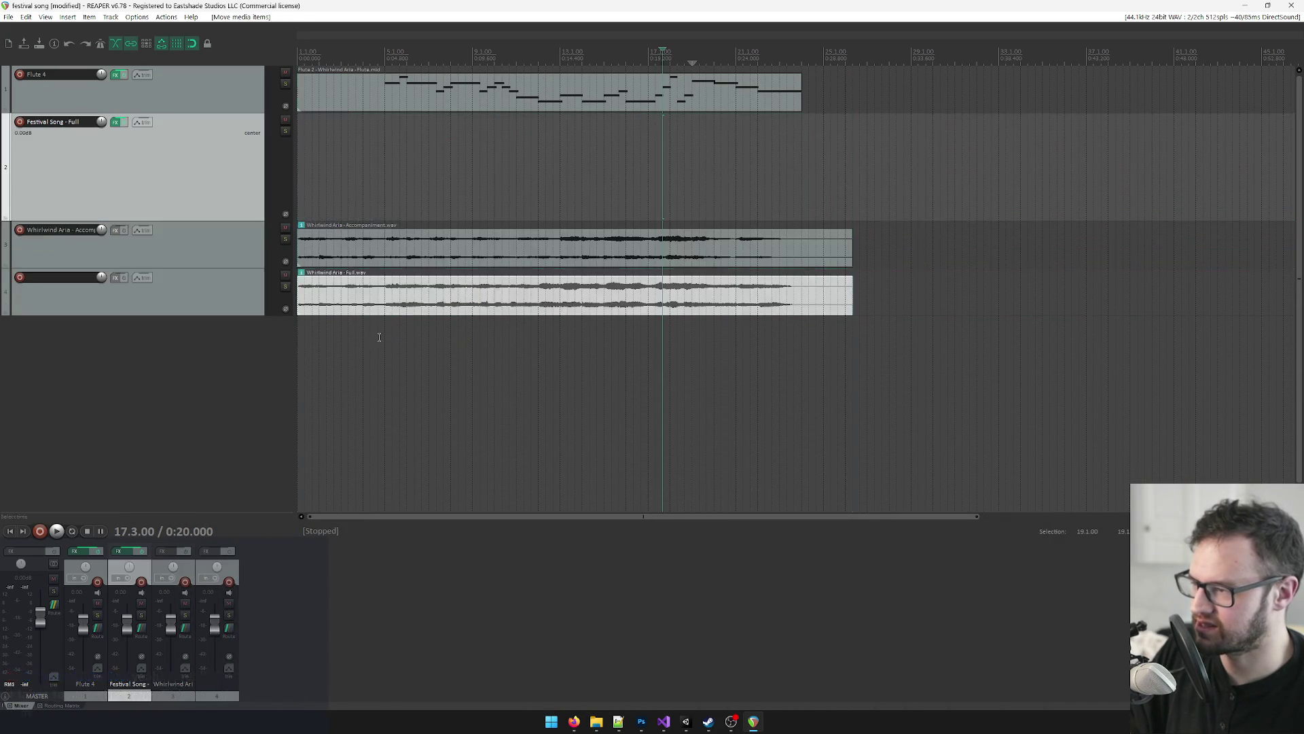
drag(384, 233, 380, 170)
click(286, 132)
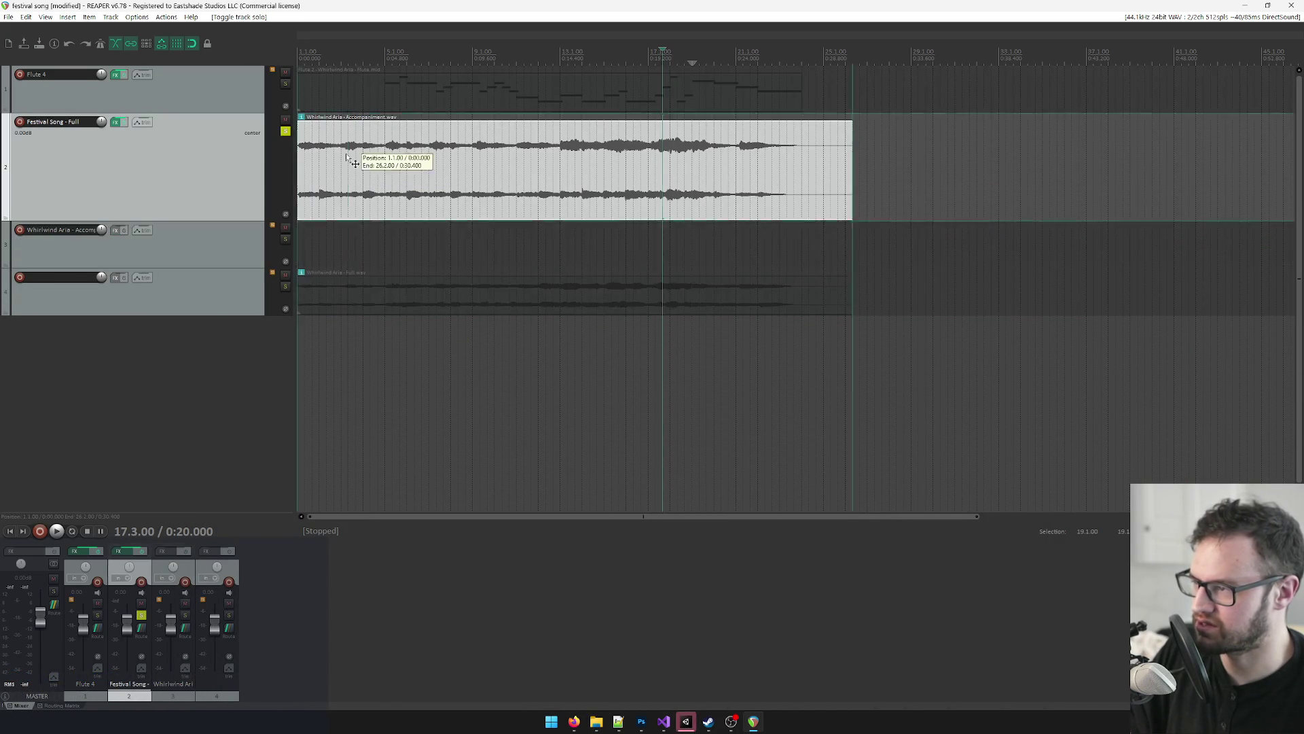
double_click(348, 157)
key(Escape)
Step: Set the time selection to the items and play back the soloed accompaniment
right_click(360, 57)
click(448, 88)
key(space)
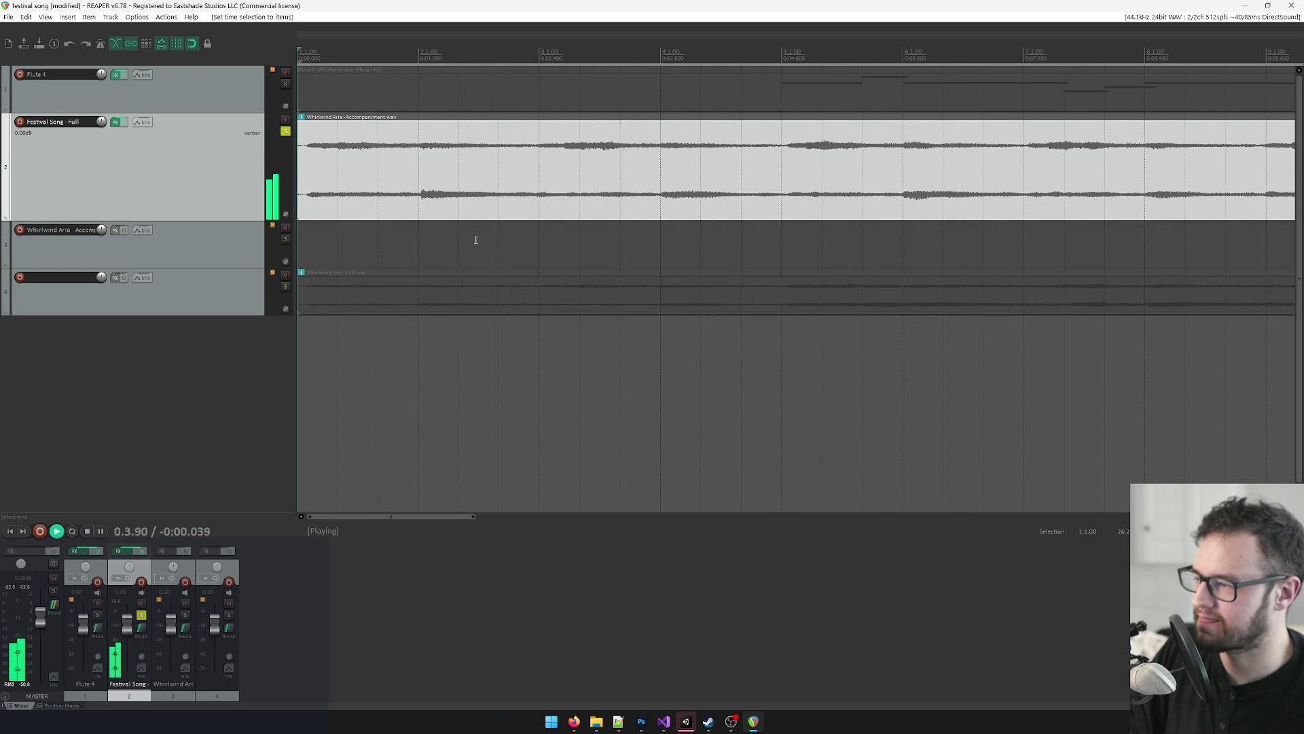
scroll(453, 283, down, 5)
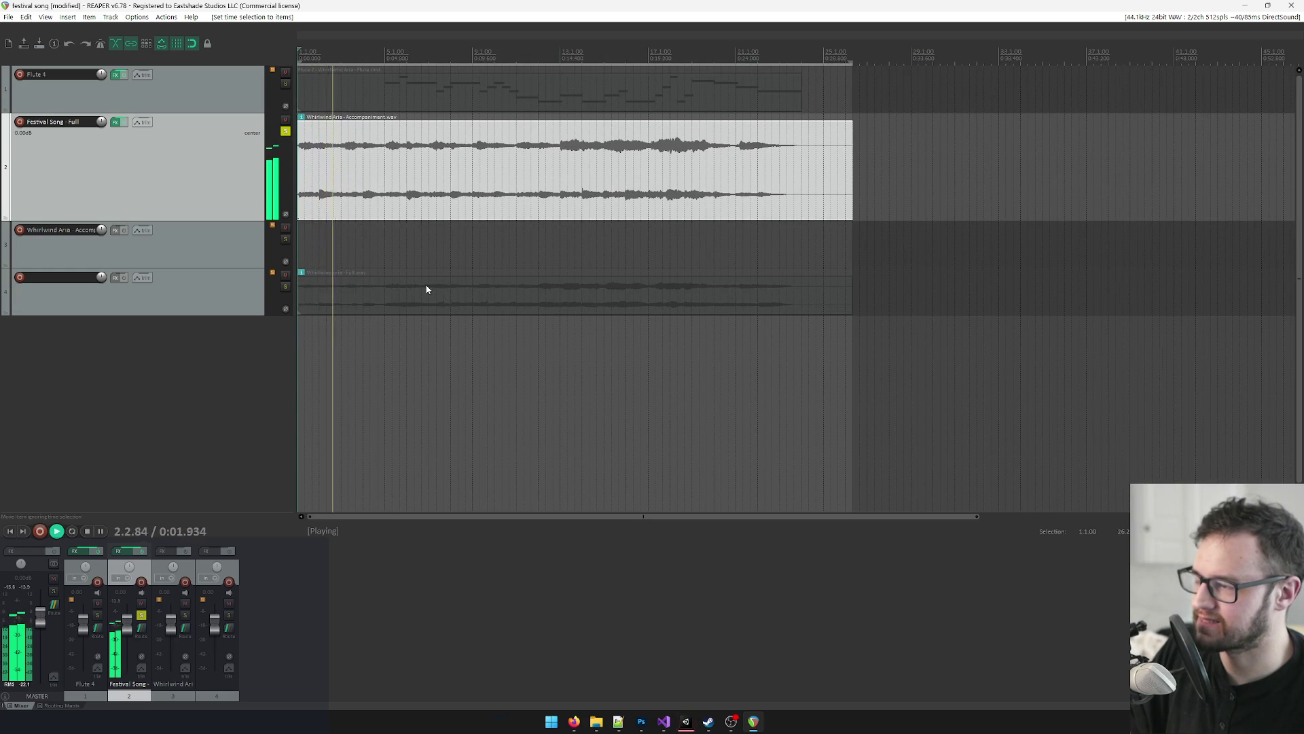
scroll(427, 289, up, 2)
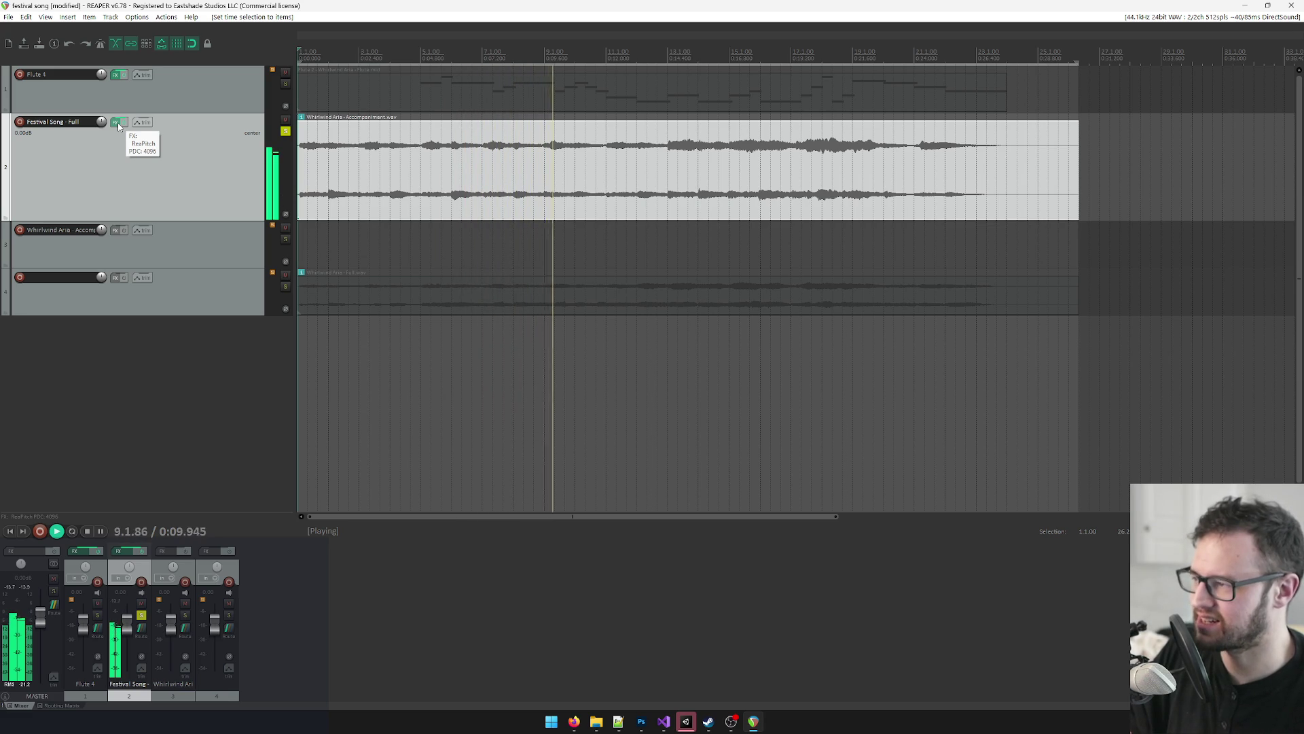
key(space)
click(117, 125)
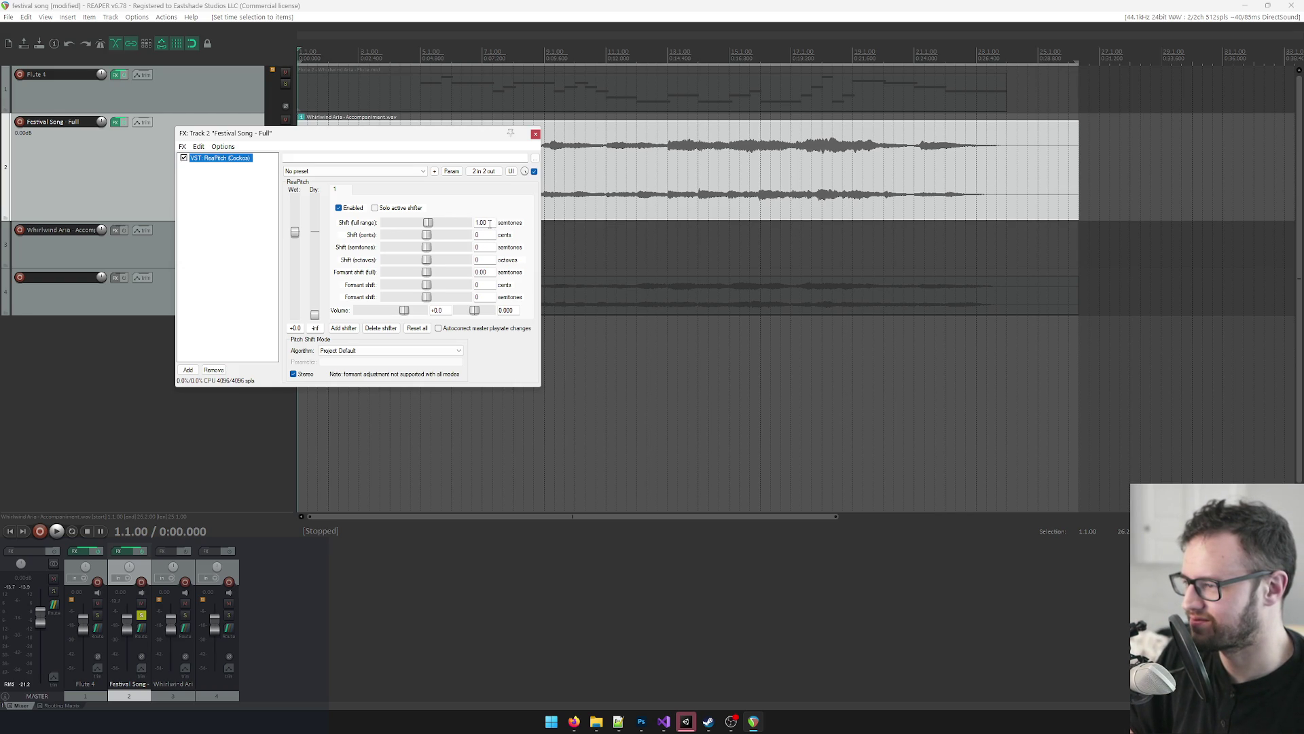
Step: Try a -11 semitone ReaPitch shift on Festival Song - Full while playing back
double_click(491, 224)
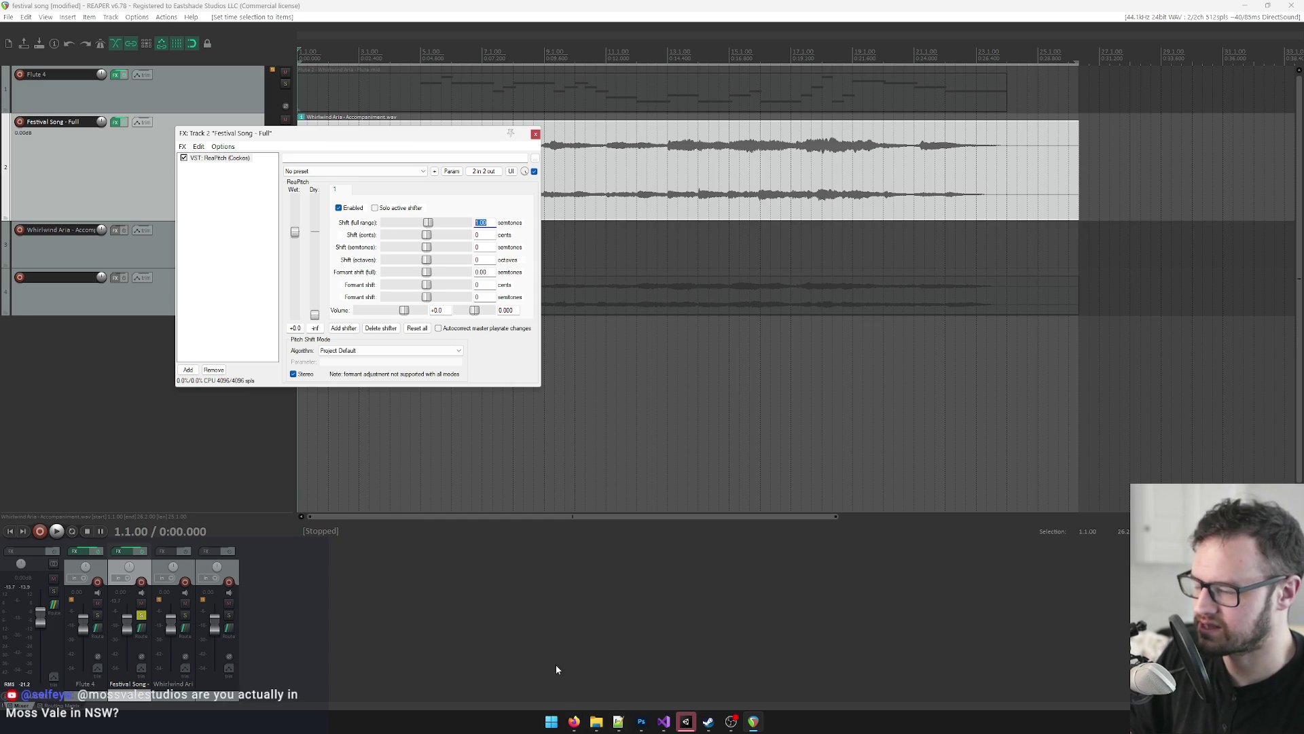
click(574, 722)
click(487, 195)
click(426, 222)
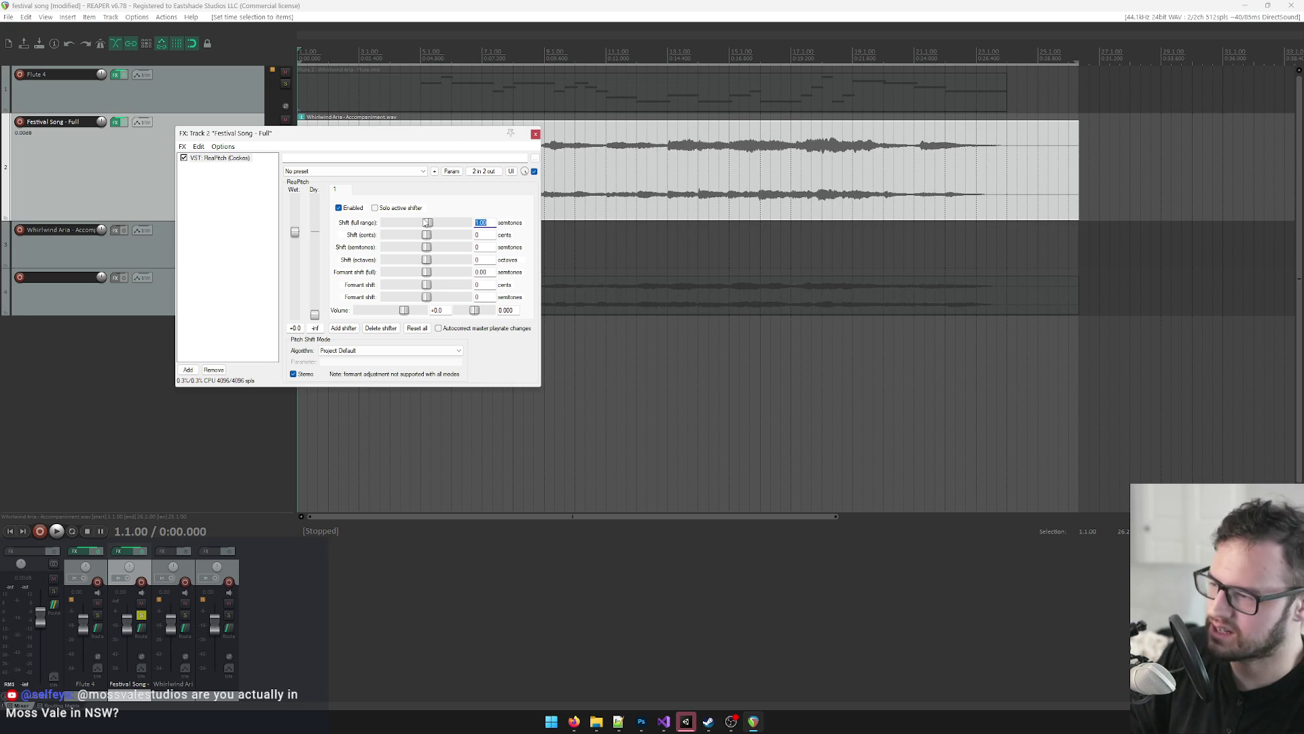
text(-1)
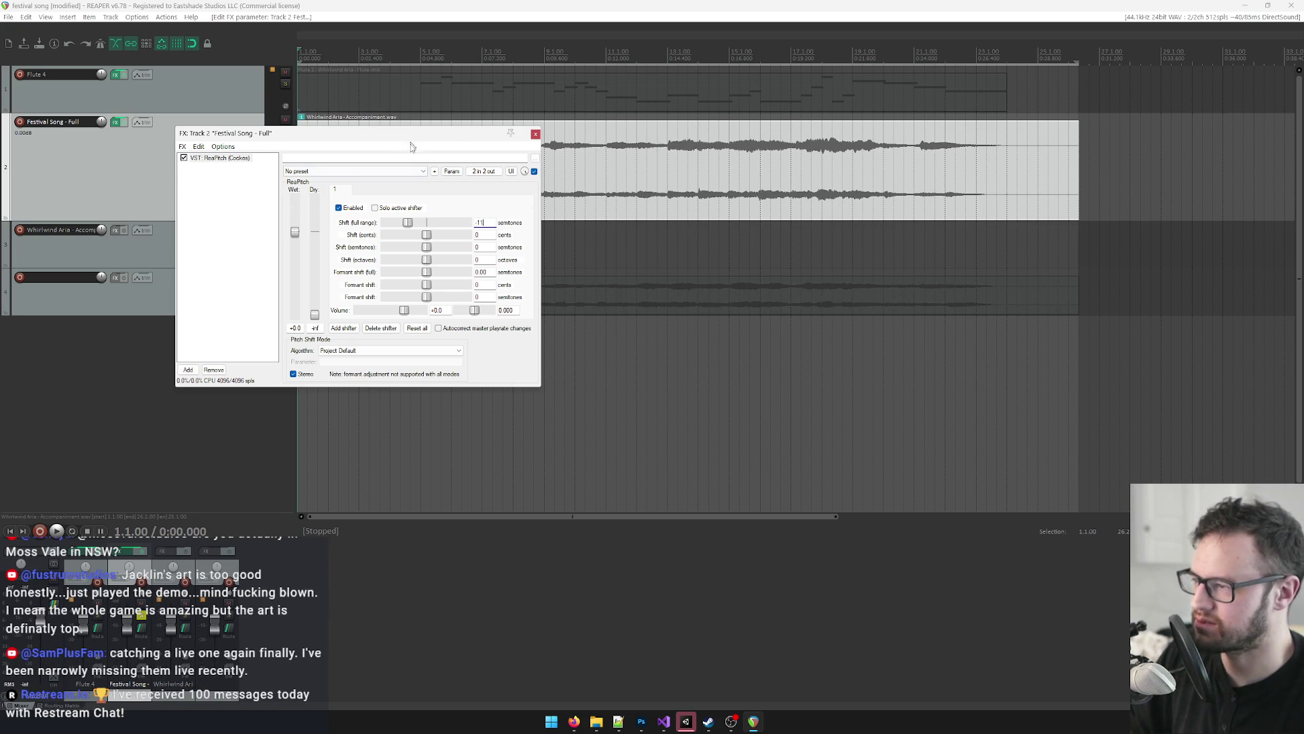
drag(410, 144, 420, 224)
click(302, 50)
key(space)
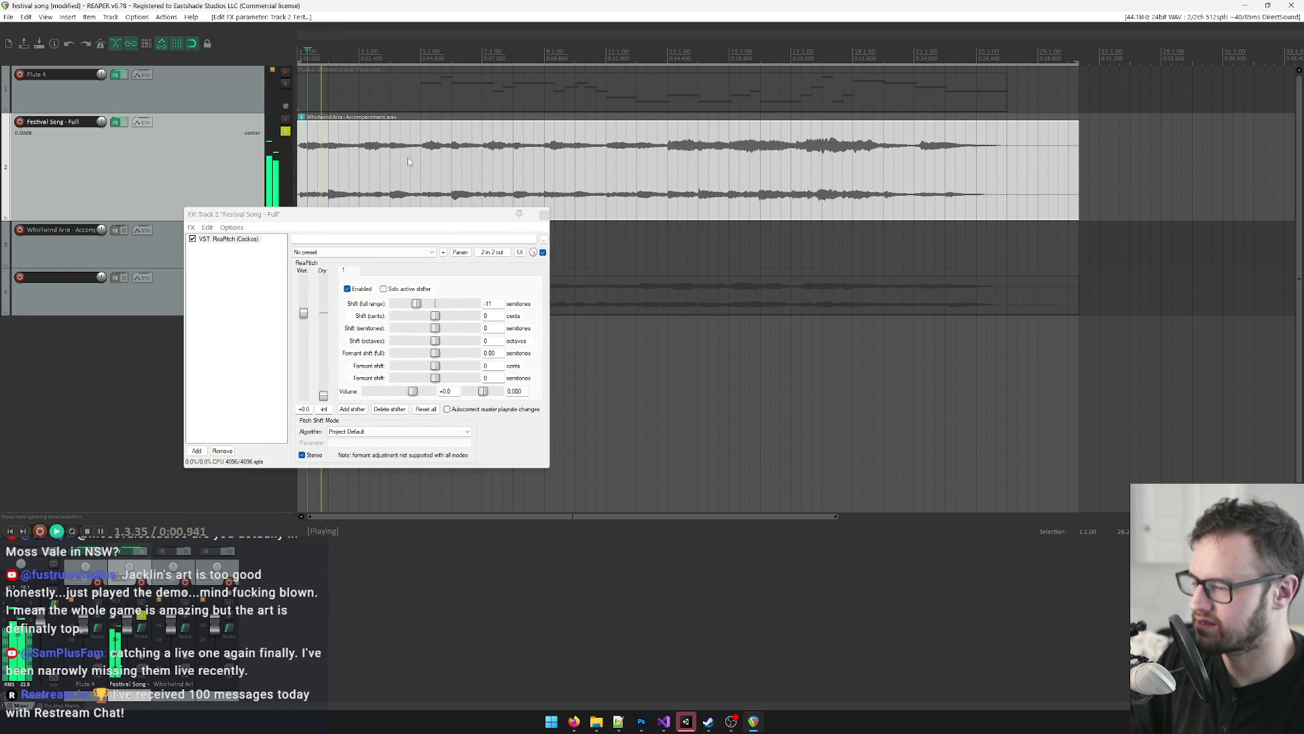
Step: Set the shift to 1 semitone, close the ReaPitch window, and stop playback
double_click(489, 304)
text(1)
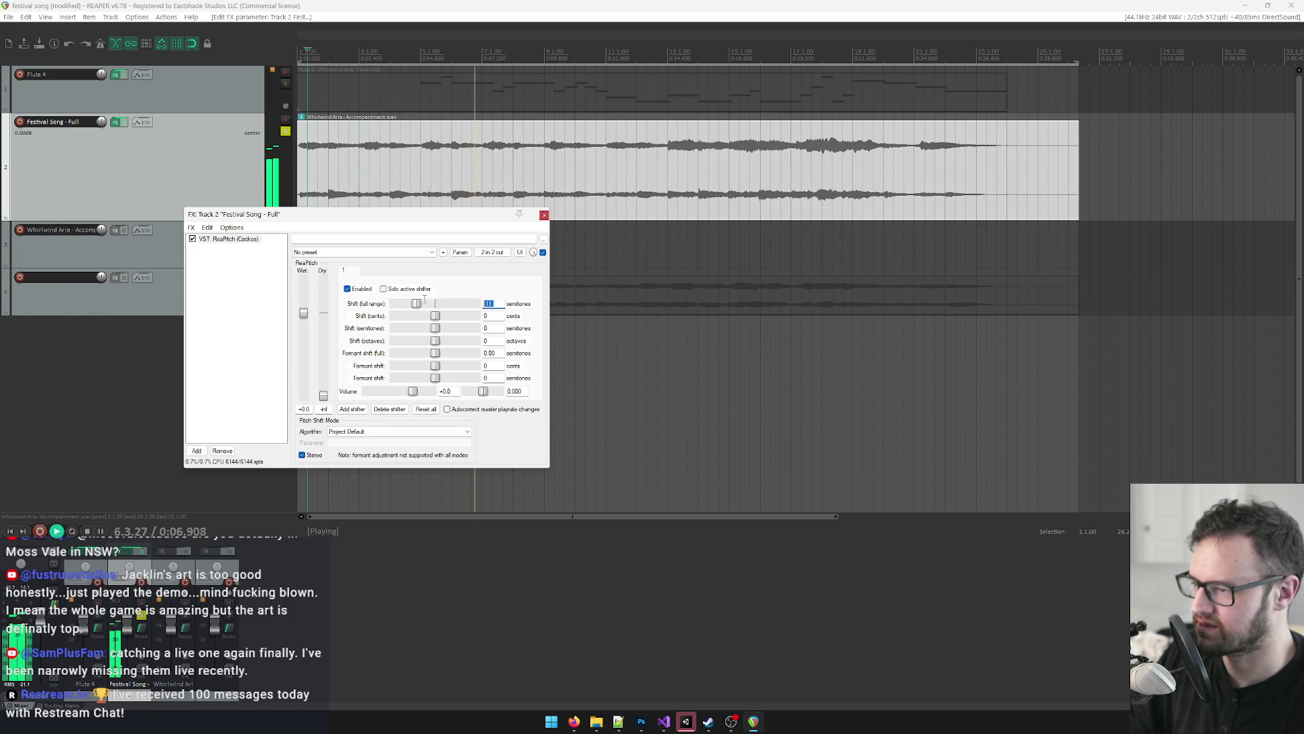
click(544, 215)
key(space)
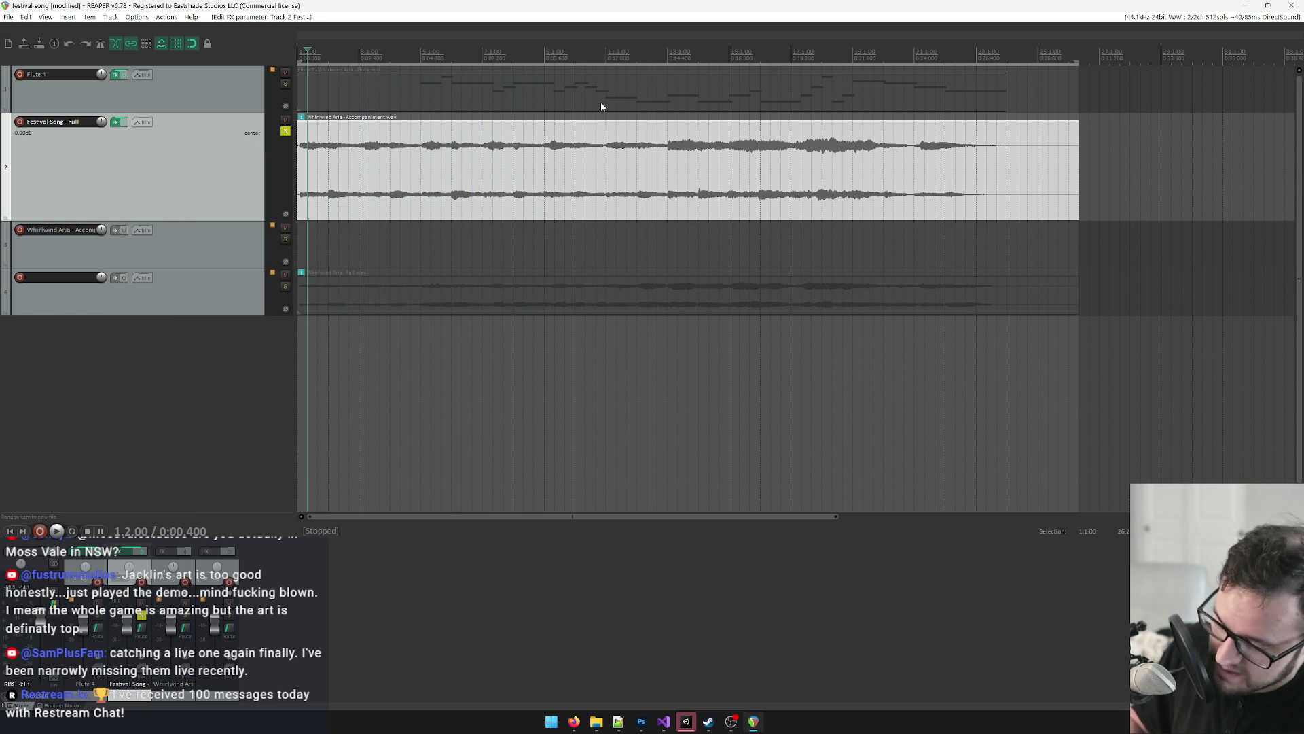
Step: Open Render to File with Ctrl+Alt+R and check the render bounds and output location options
key(ctrl+alt+r)
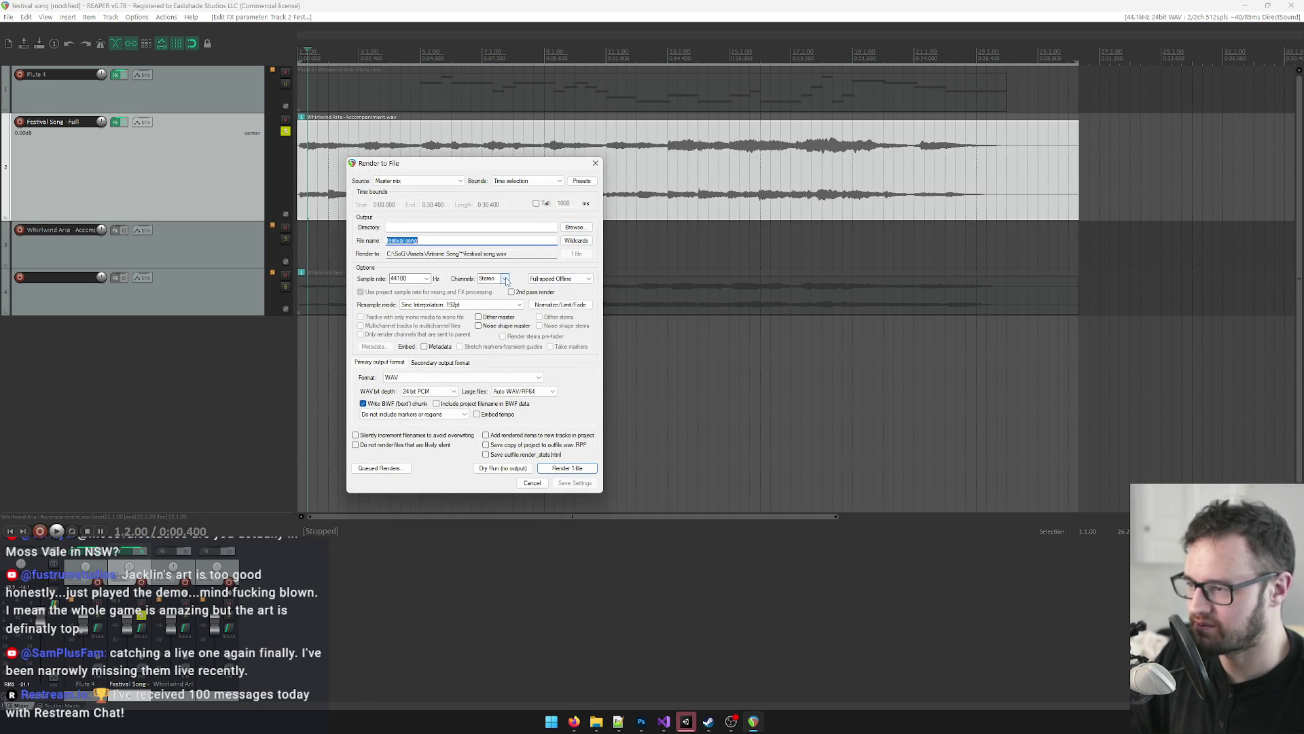
click(527, 181)
click(527, 206)
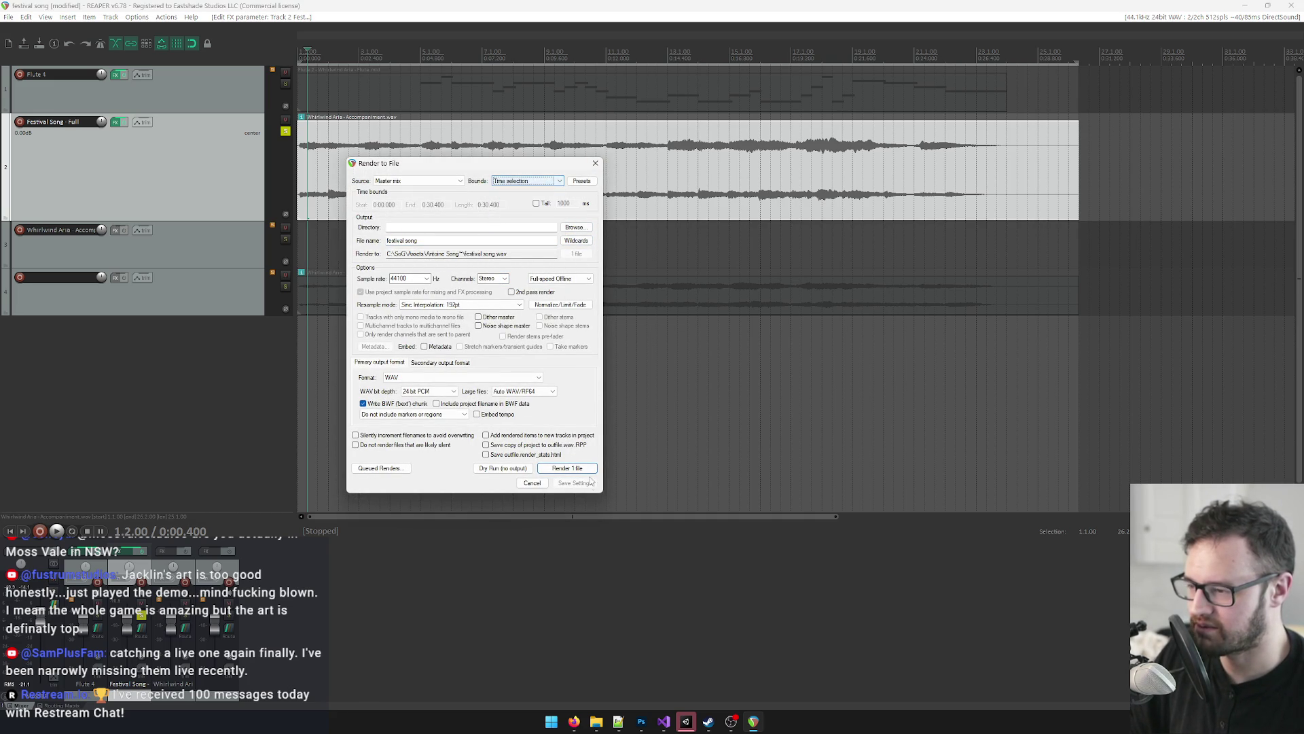
click(574, 227)
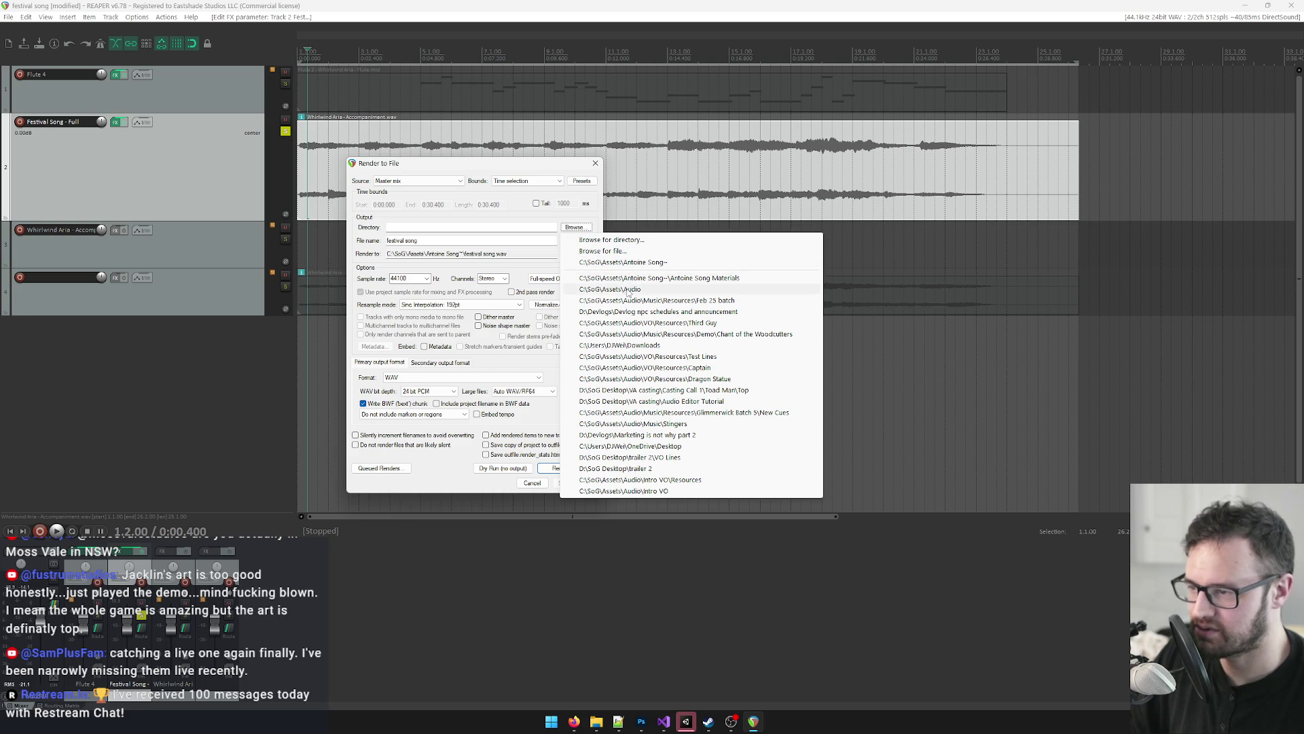
click(624, 251)
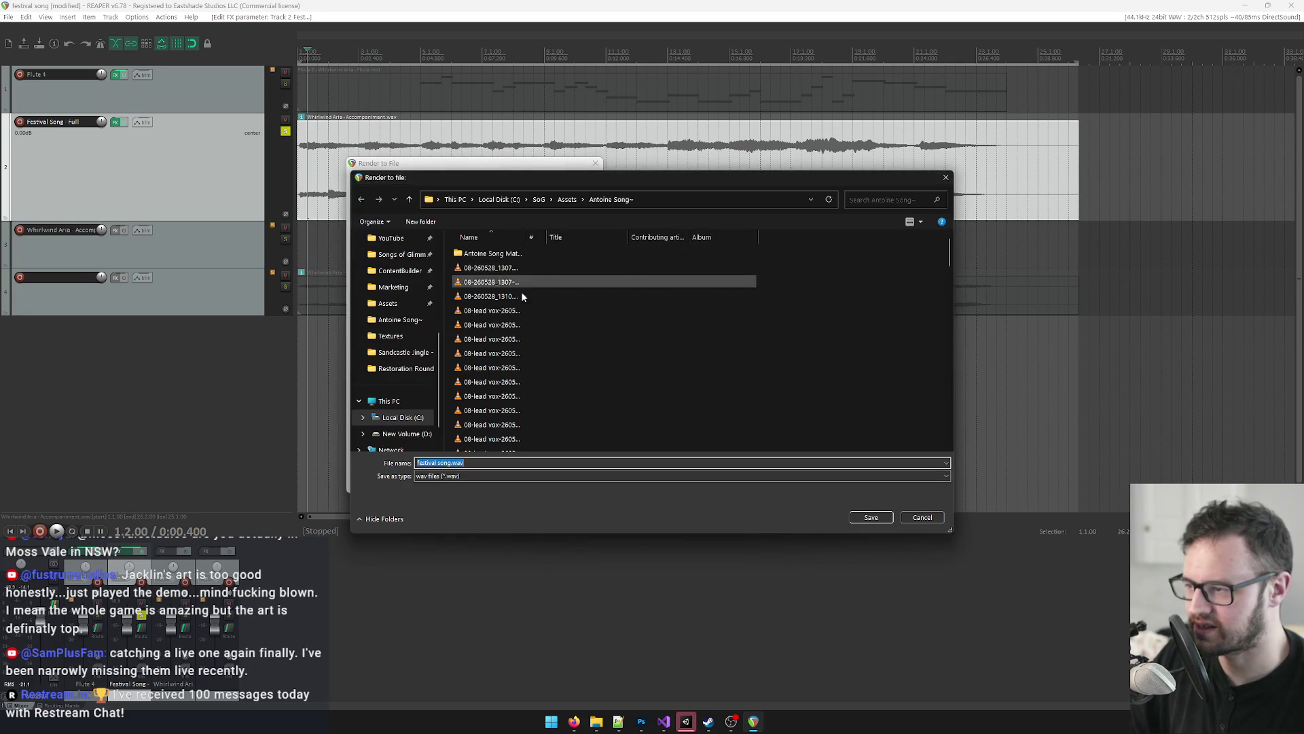
Step: Navigate the save browser to Assets\Audio\Music\Spell Background Tracks and check the WAV file type
click(576, 201)
click(519, 294)
double_click(519, 295)
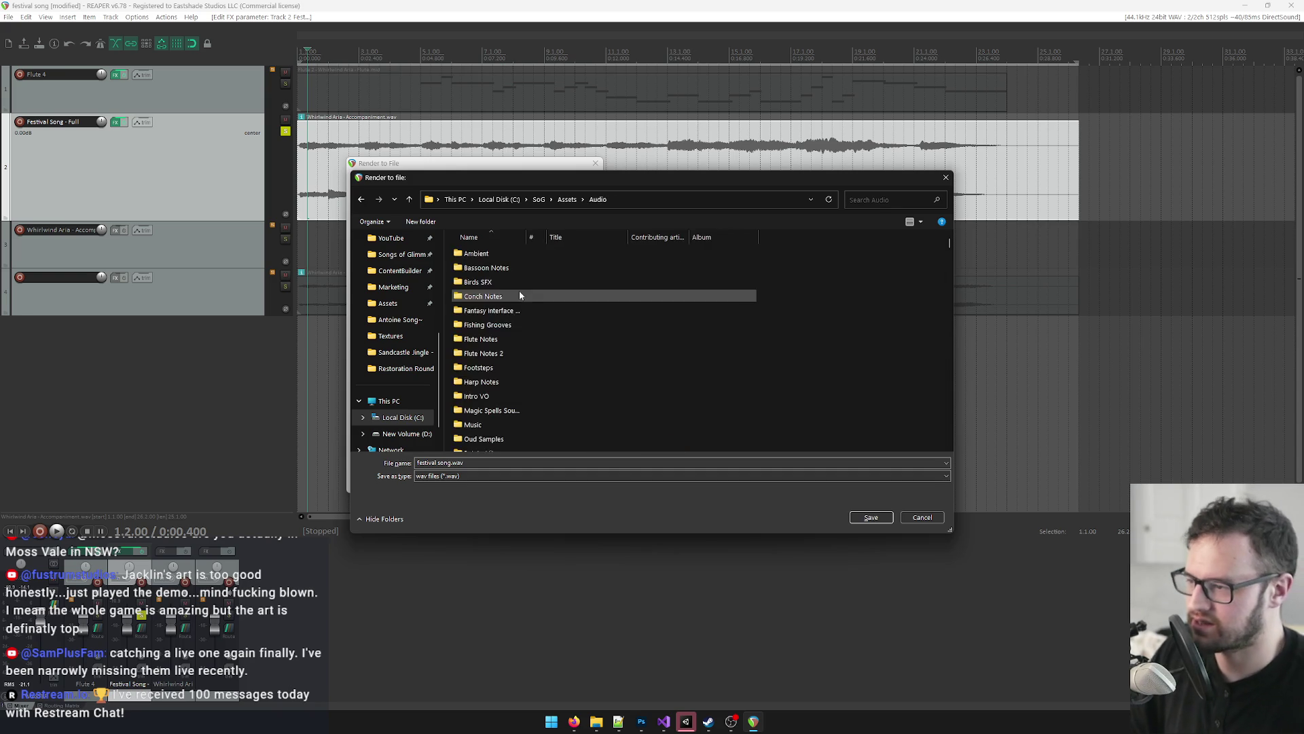
double_click(474, 424)
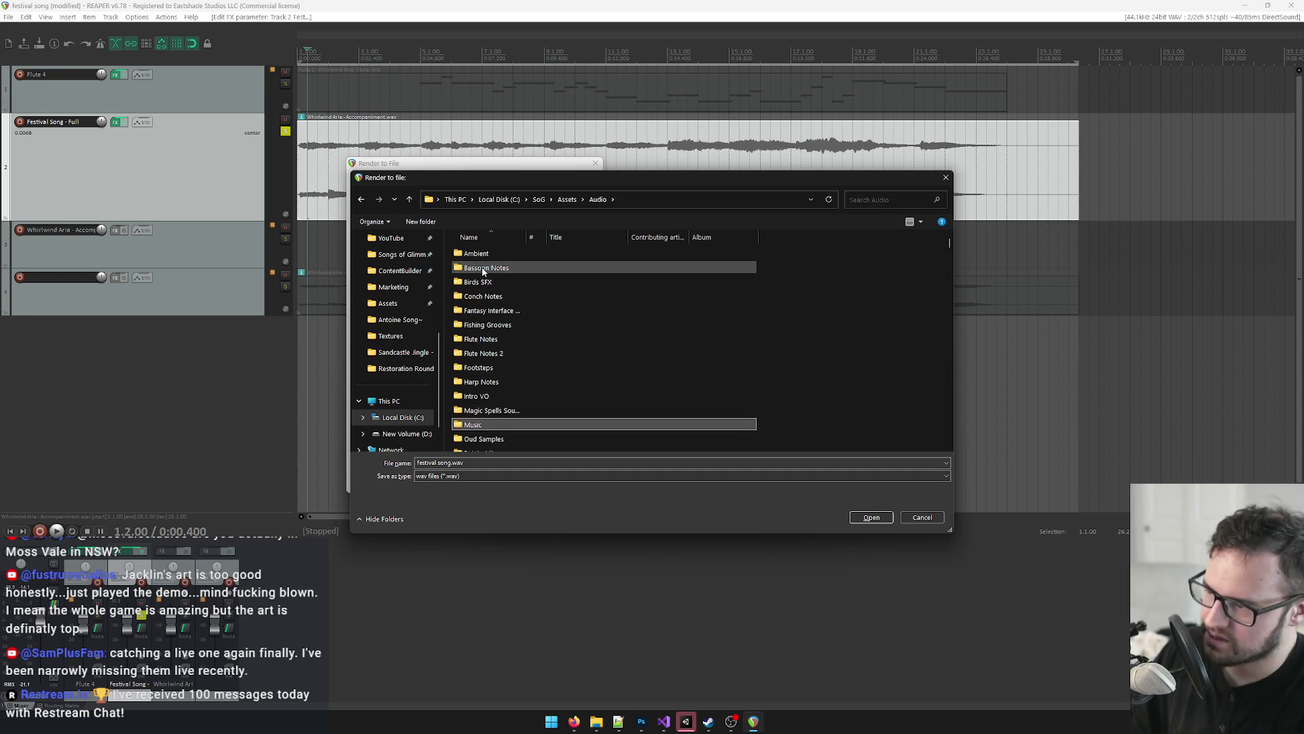
double_click(491, 297)
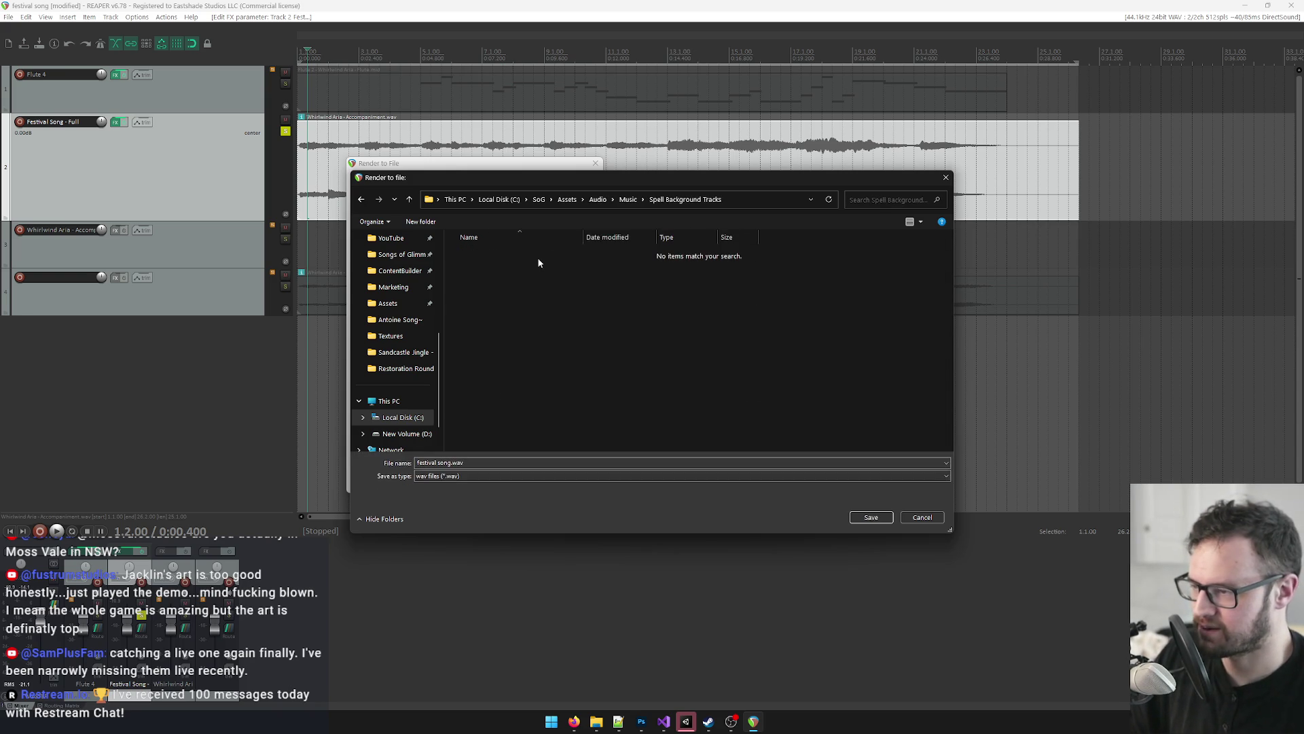
click(471, 479)
click(471, 487)
mouse_move(655, 176)
mouse_down()
mouse_move(731, 205)
mouse_move(836, 208)
mouse_up()
Step: Widen the name column in the Spell Background Tracks Explorer window to read the existing file names
mouse_move(597, 721)
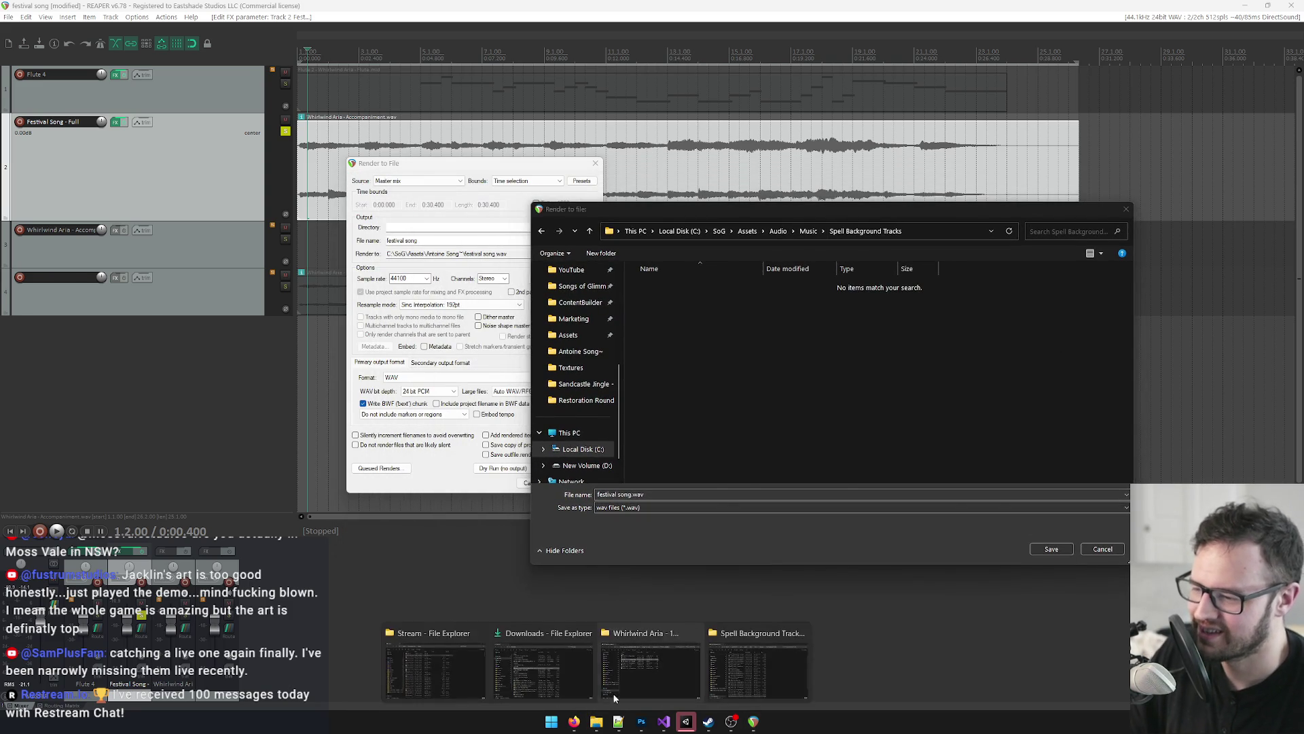
mouse_move(760, 656)
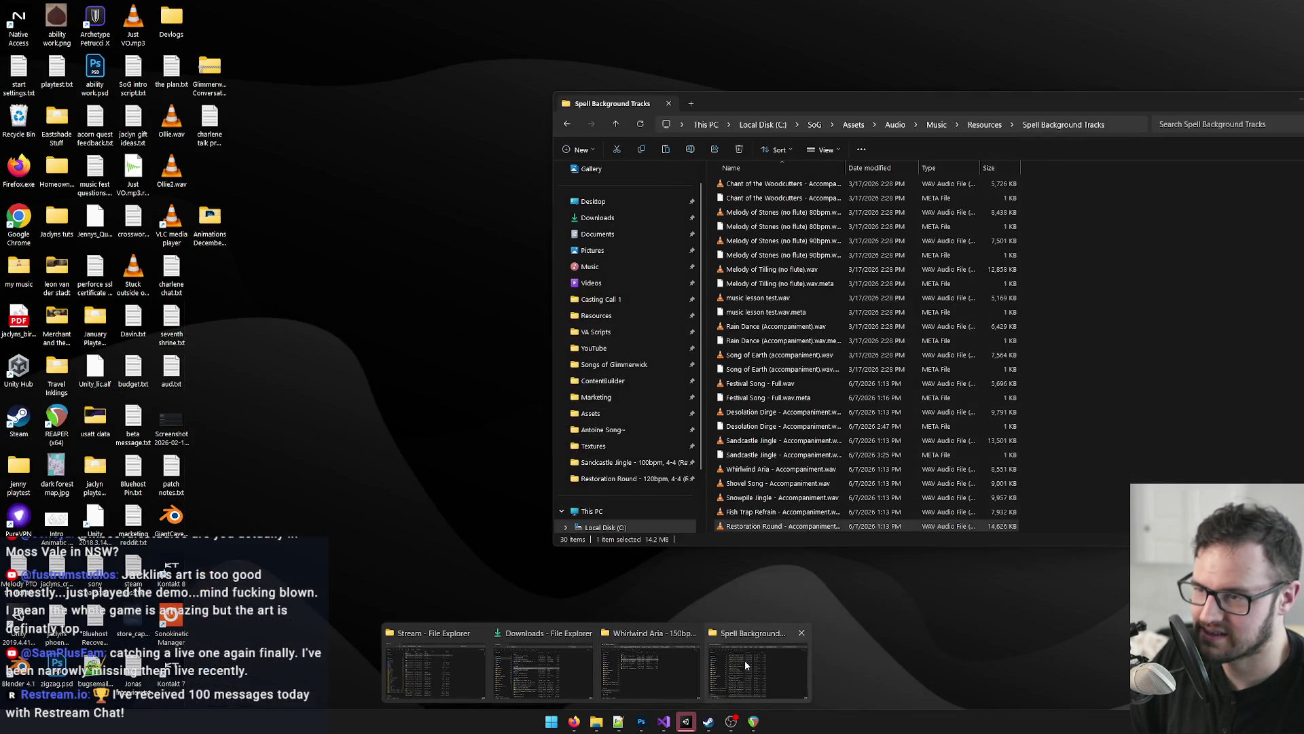
click(744, 659)
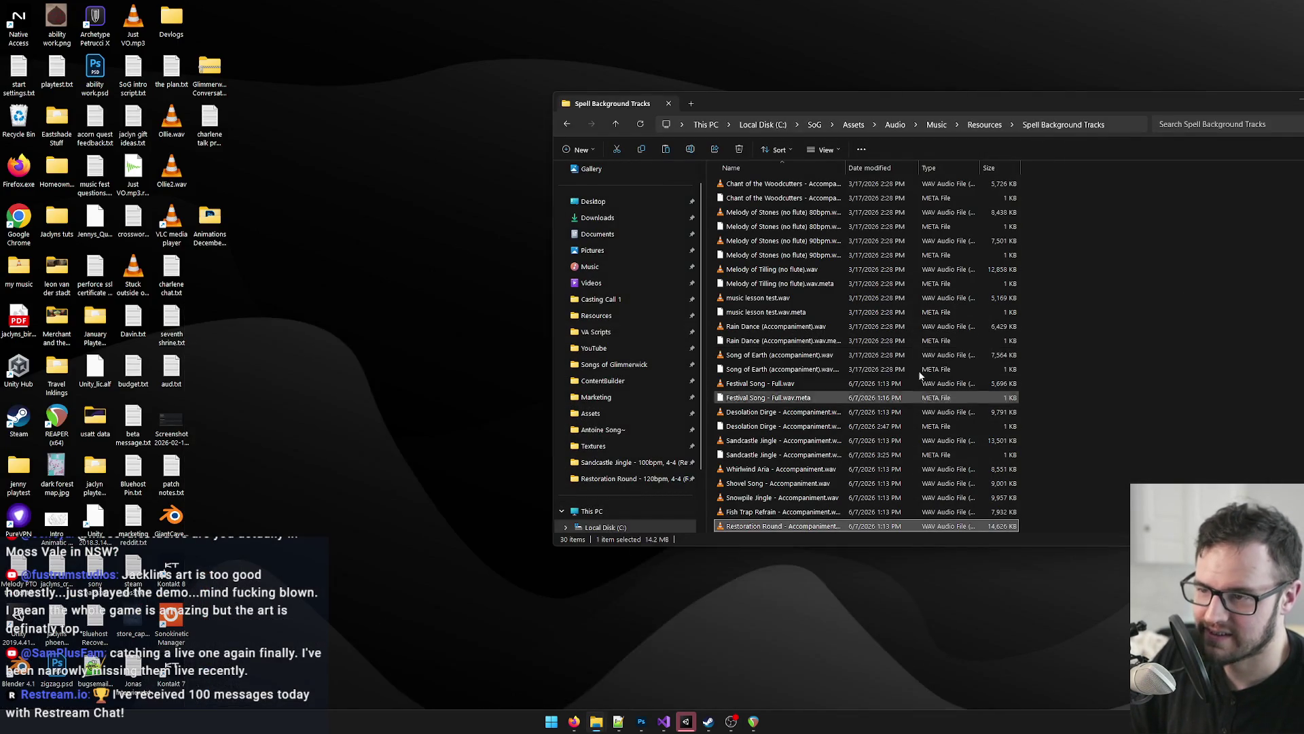
drag(845, 167, 974, 168)
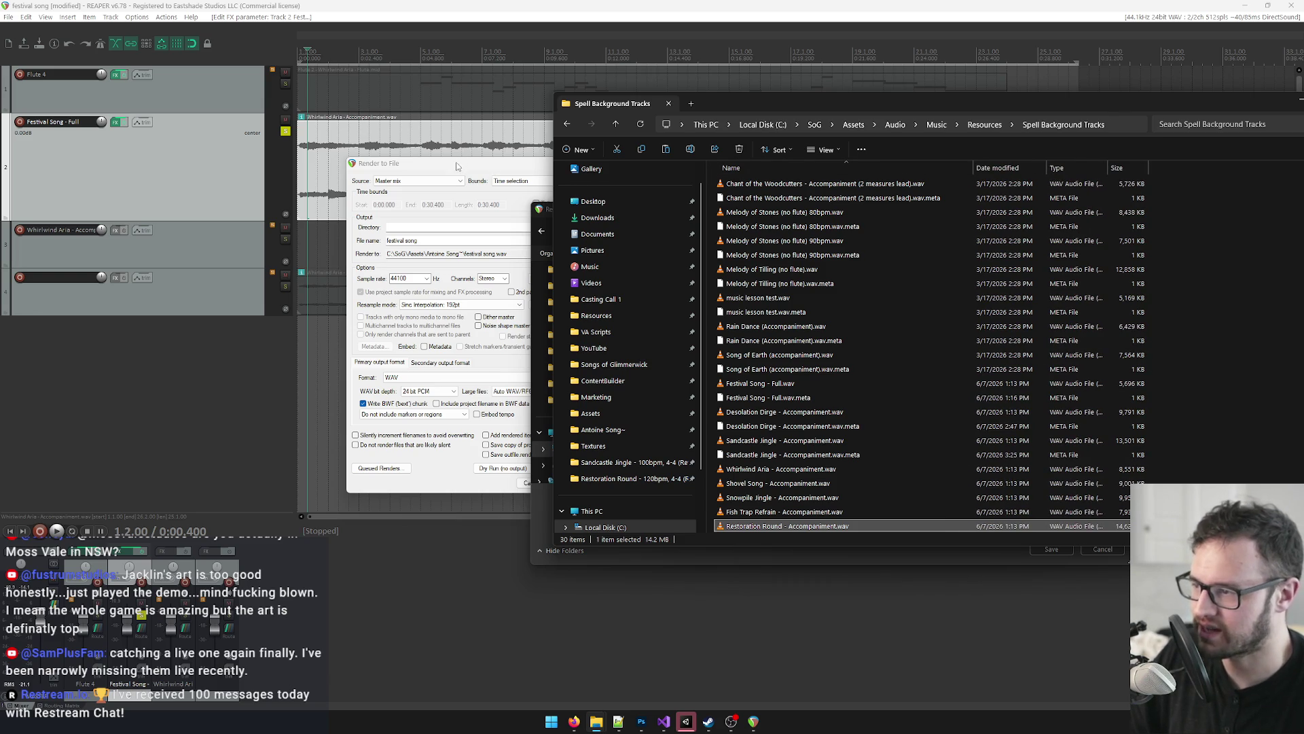
click(459, 167)
Step: Clear the typed file name and confirm Spell Background Tracks as the render folder
click(890, 232)
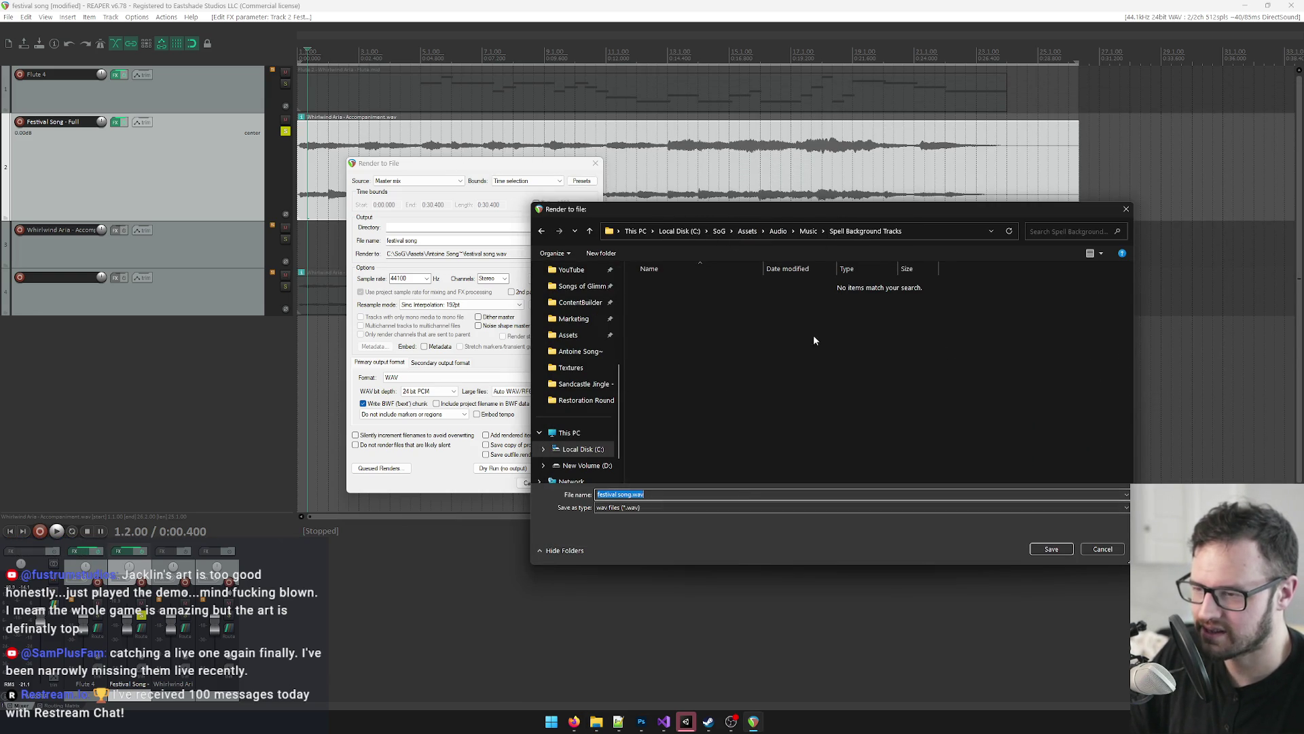
click(841, 336)
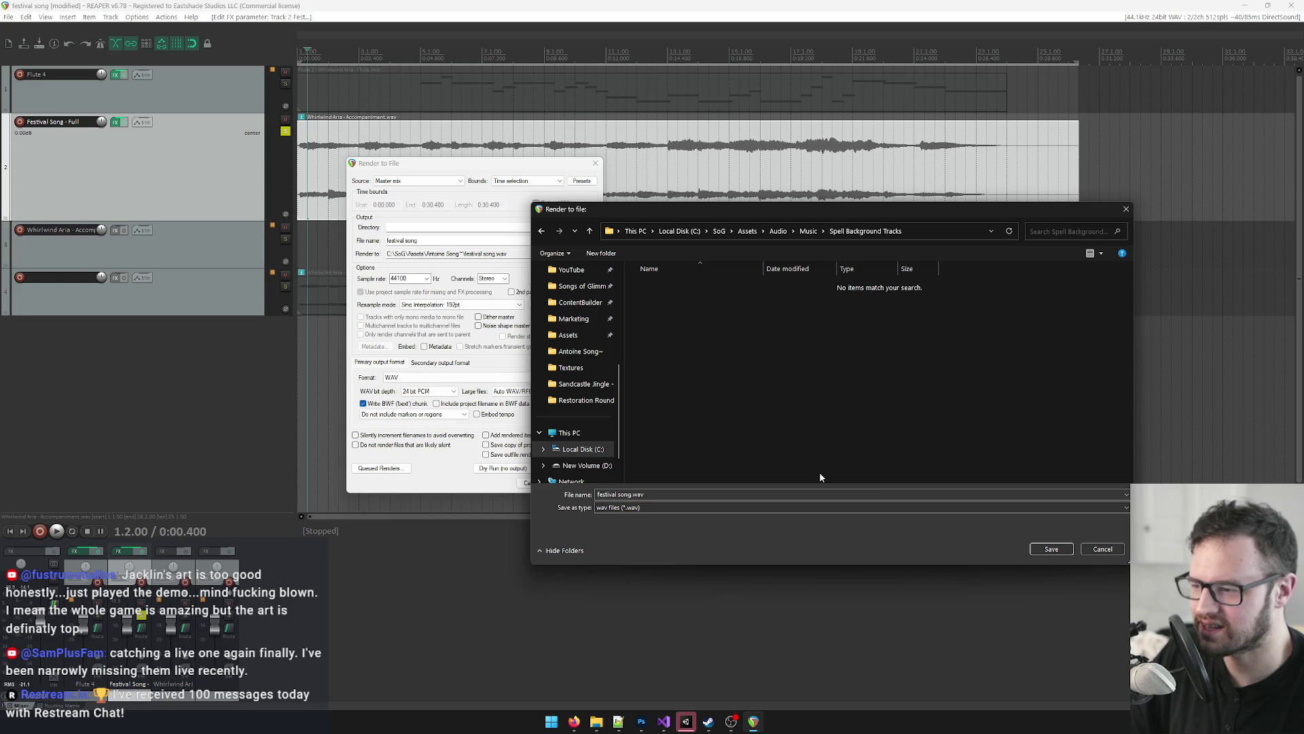
drag(632, 495, 559, 490)
key(BackSpace)
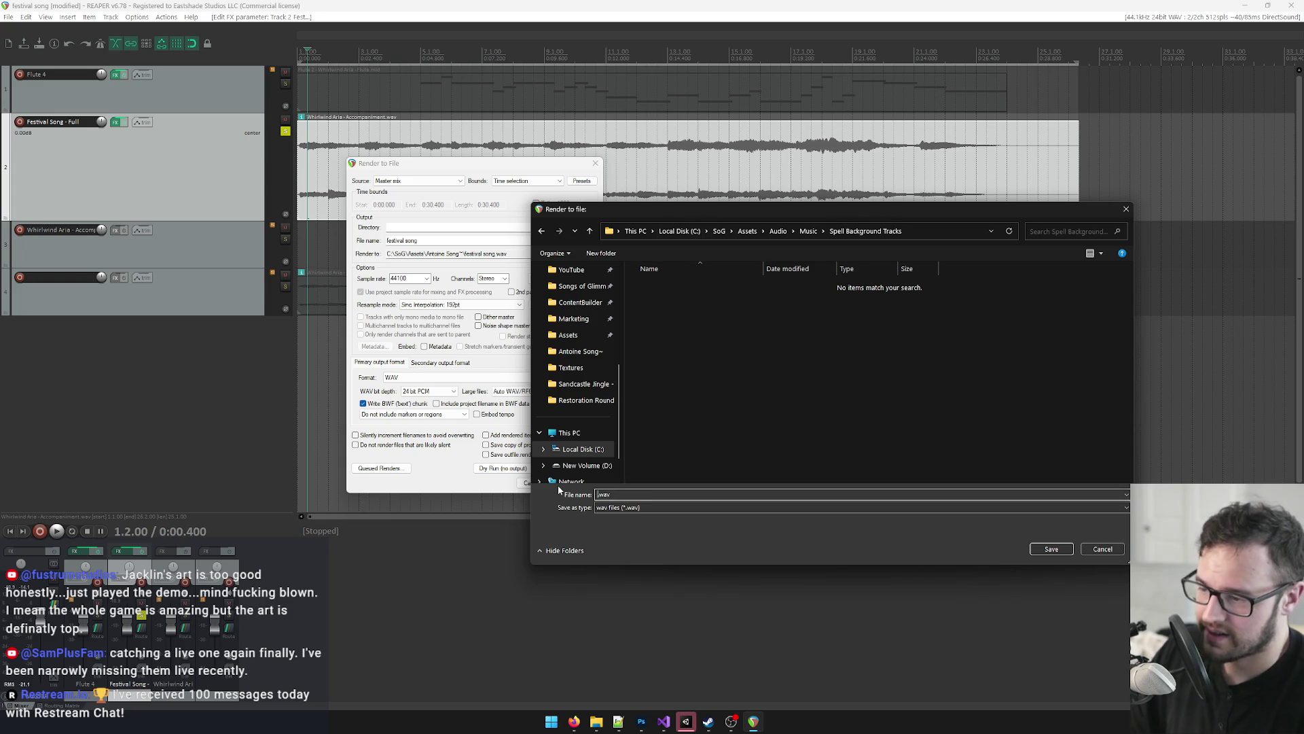
key(Delete)
key(Delete)
key(Delete)
text(\)
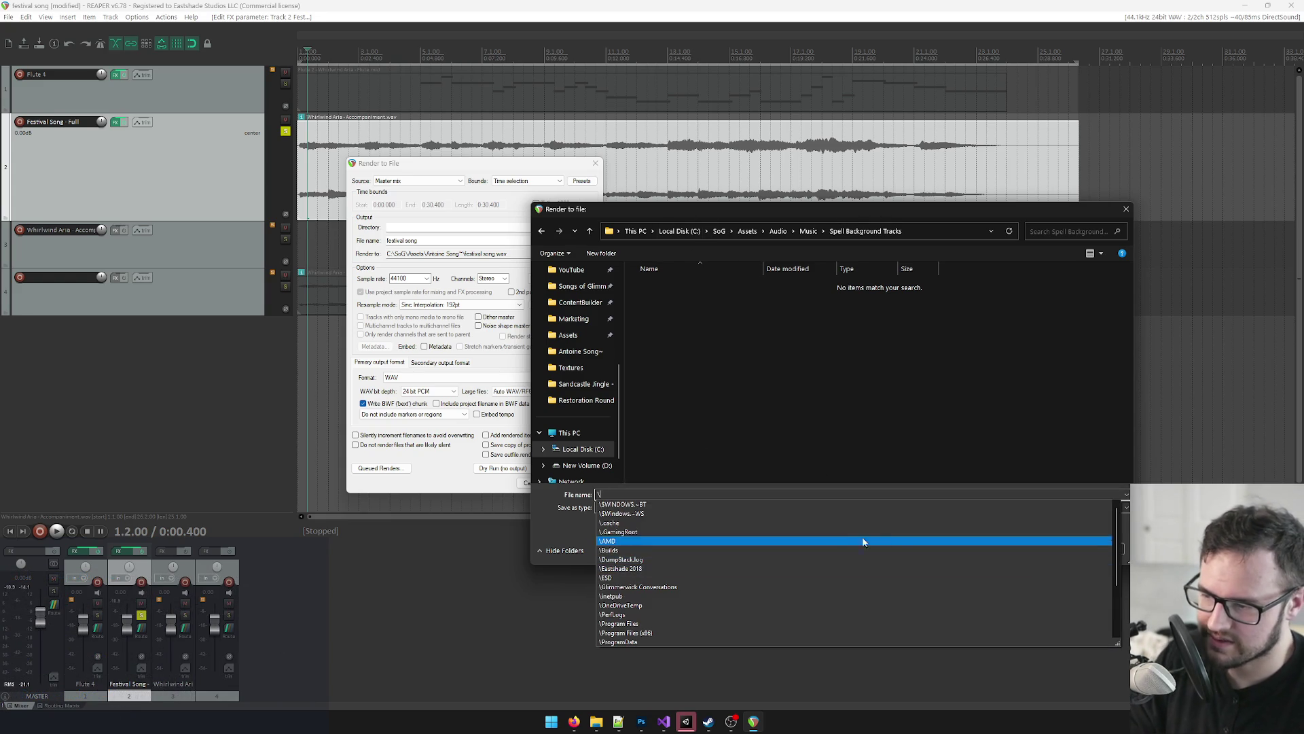
key(BackSpace)
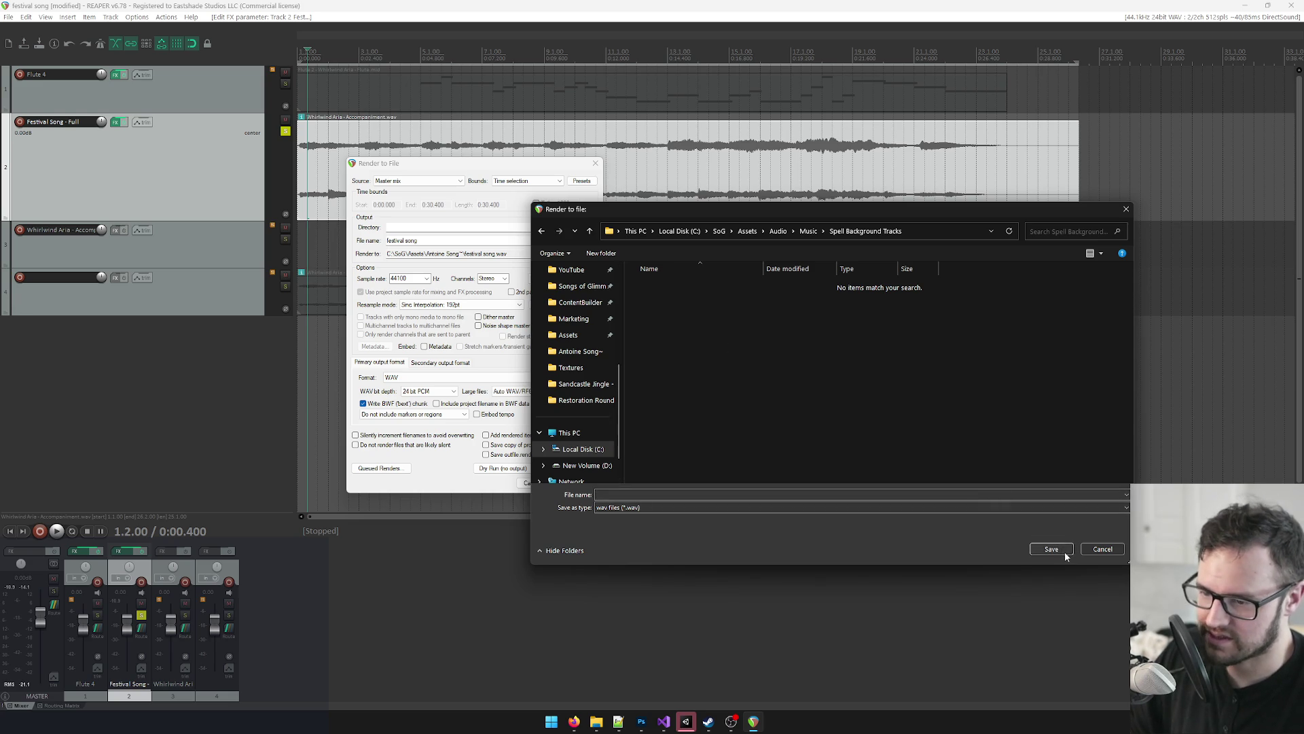
click(929, 230)
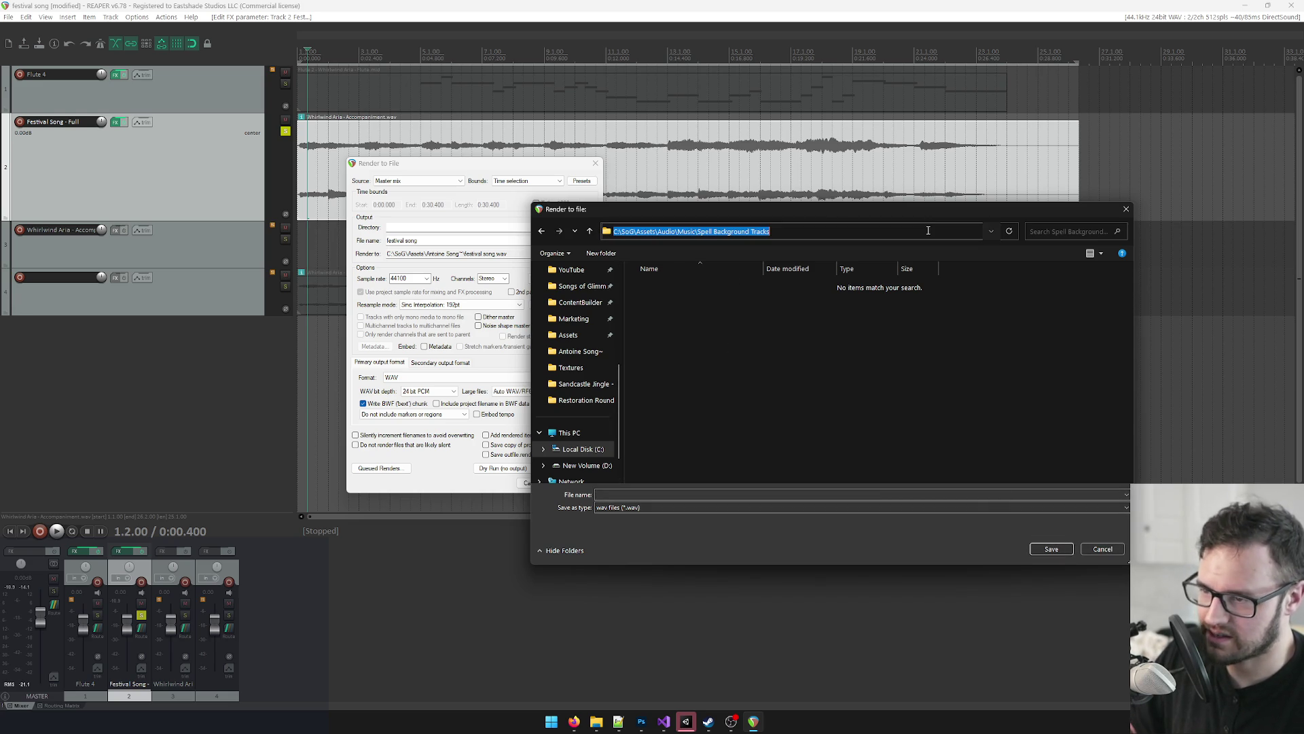
click(1097, 551)
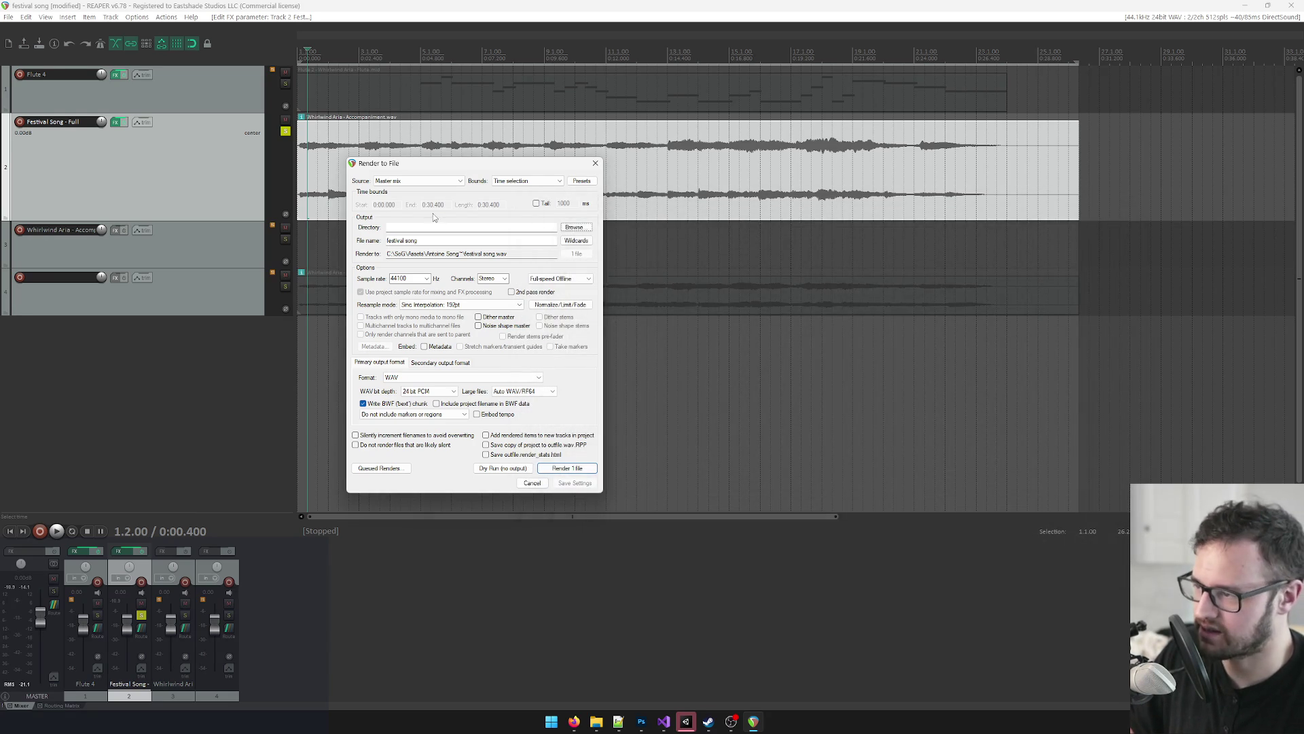
Step: Recheck the render output location in the file browser, keeping the 'festival song' settings
click(428, 240)
click(568, 227)
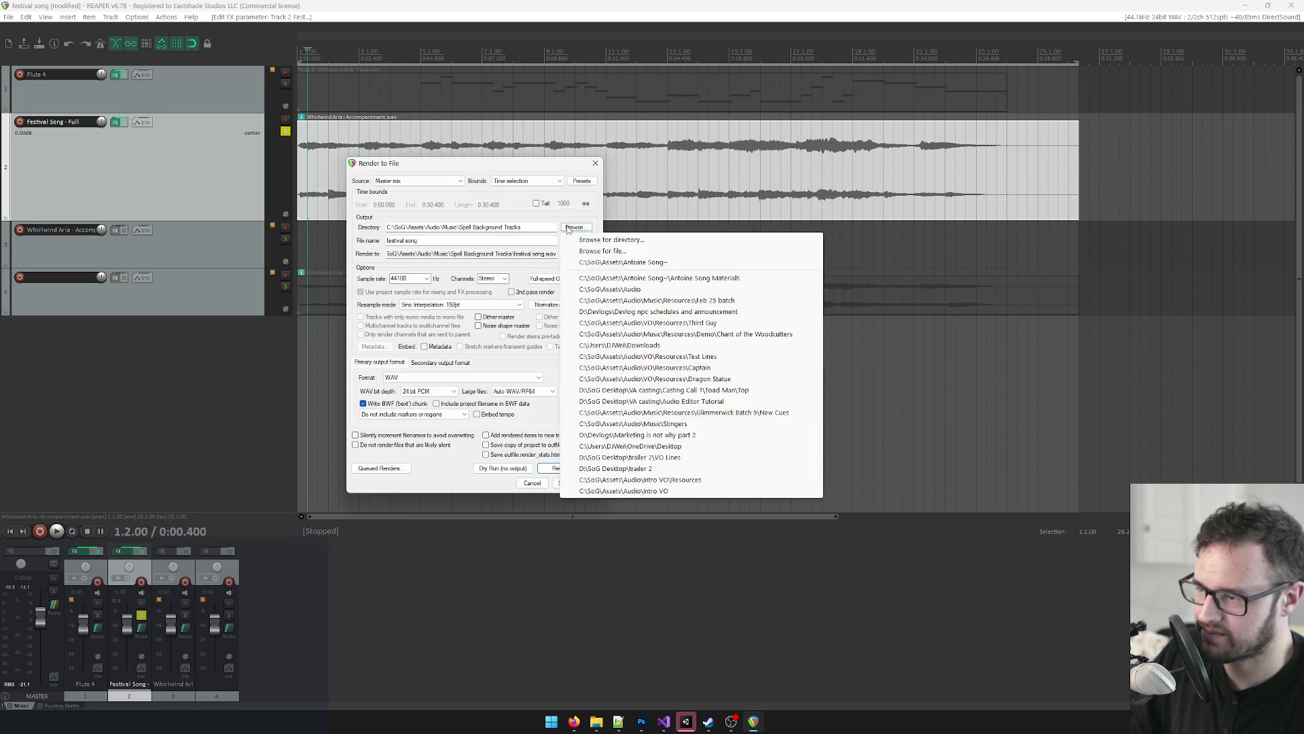
click(603, 251)
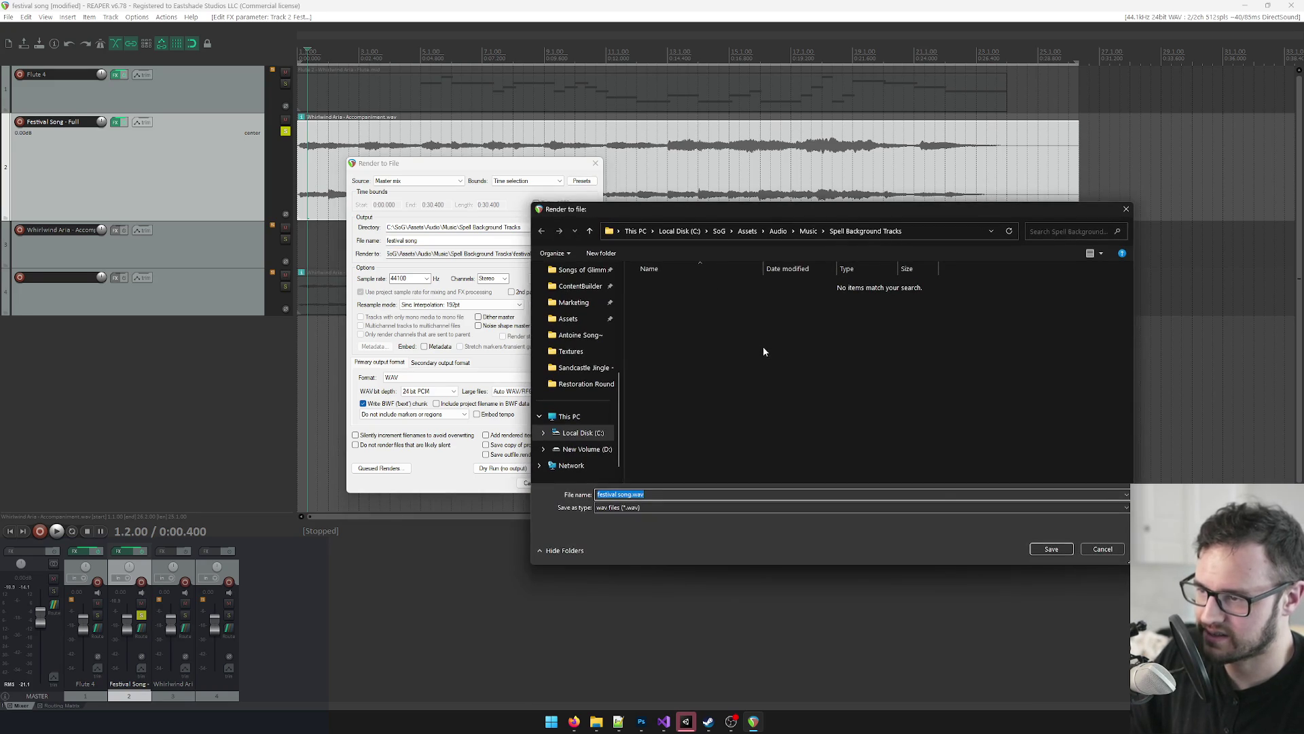
click(1102, 549)
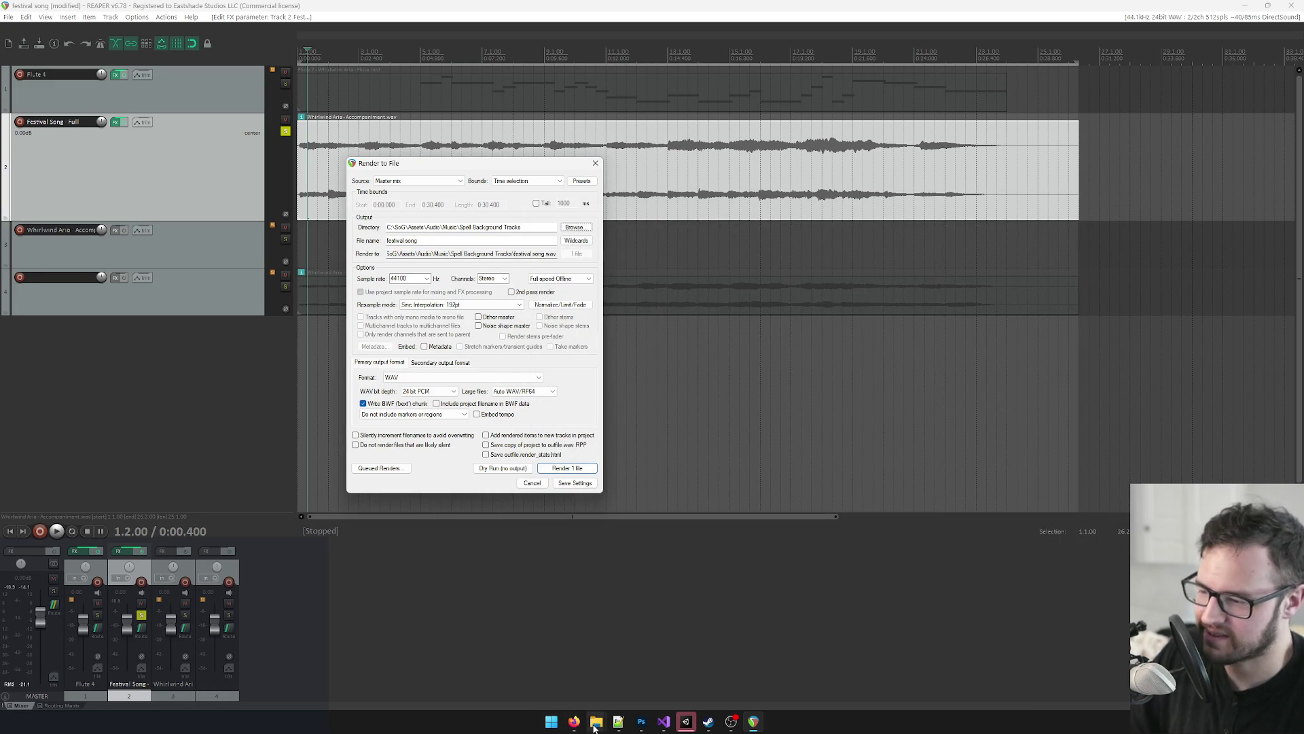
mouse_move(601, 714)
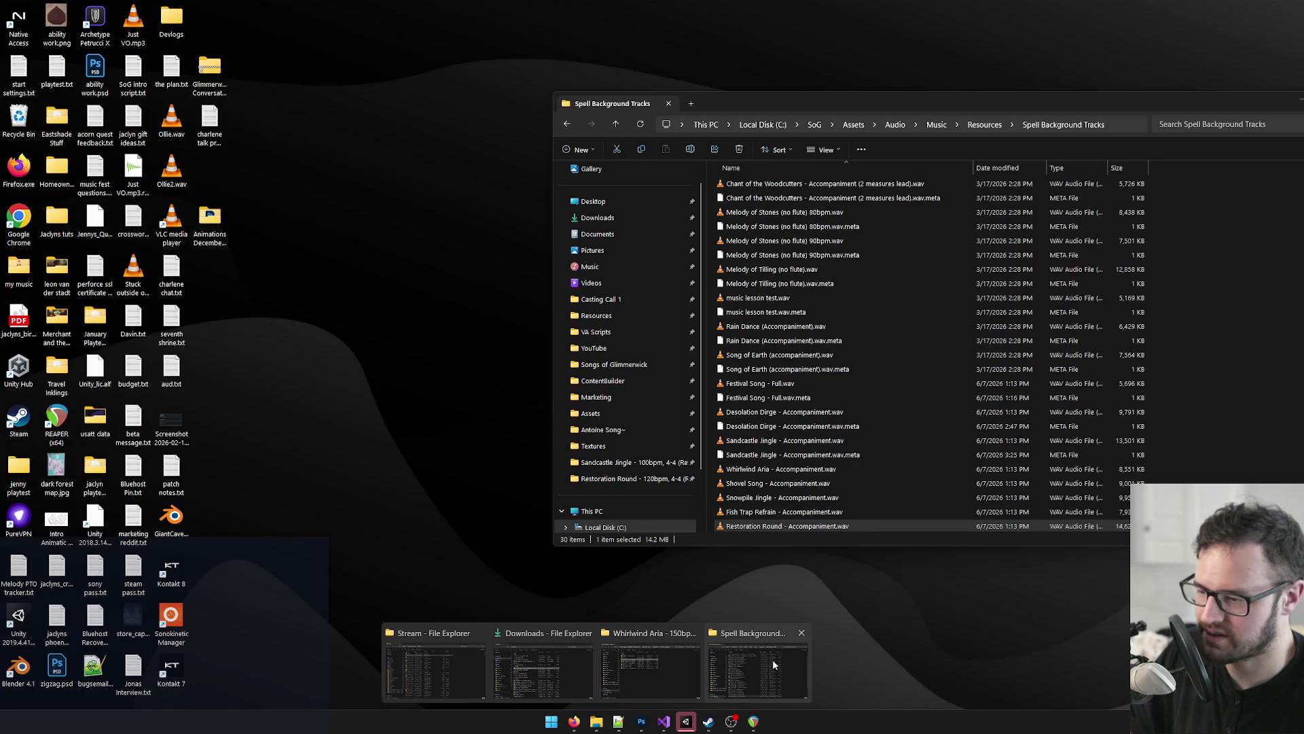
click(772, 659)
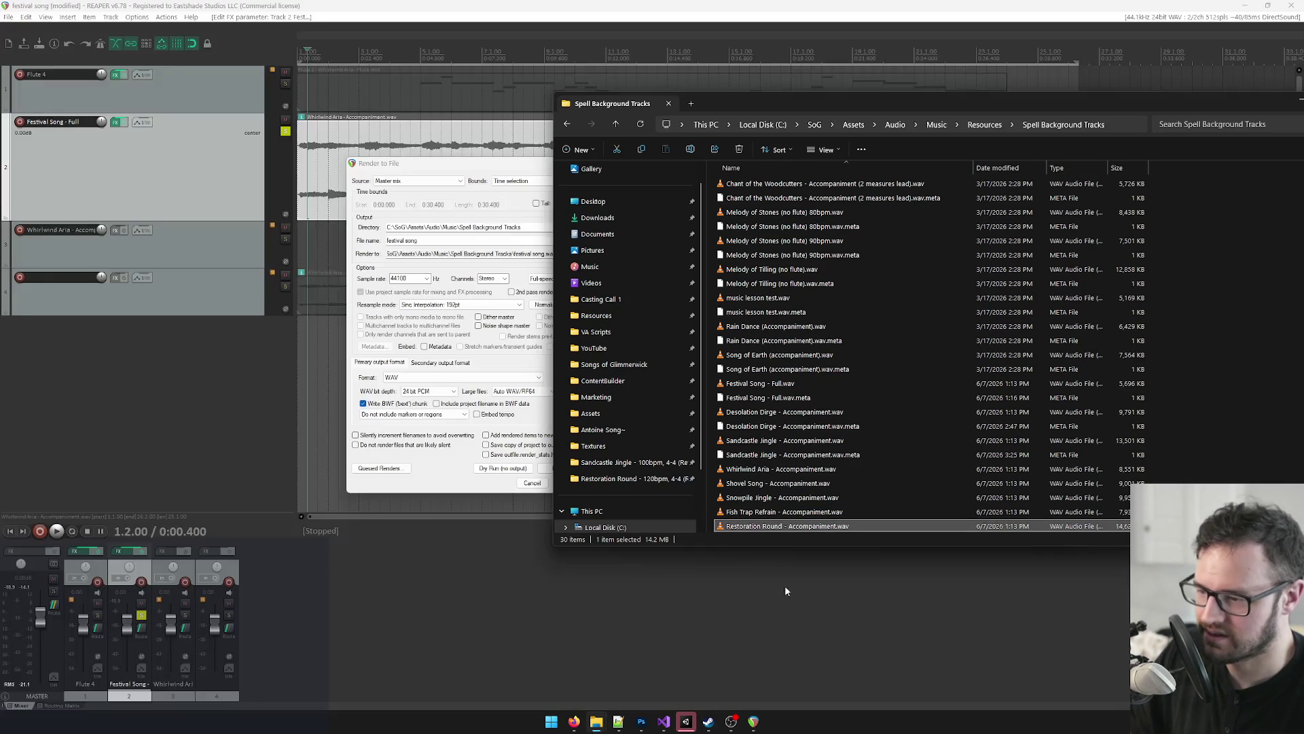
Step: Copy the Whirlwind Aria - Accompaniment name in Explorer and paste it as the render file name
click(761, 474)
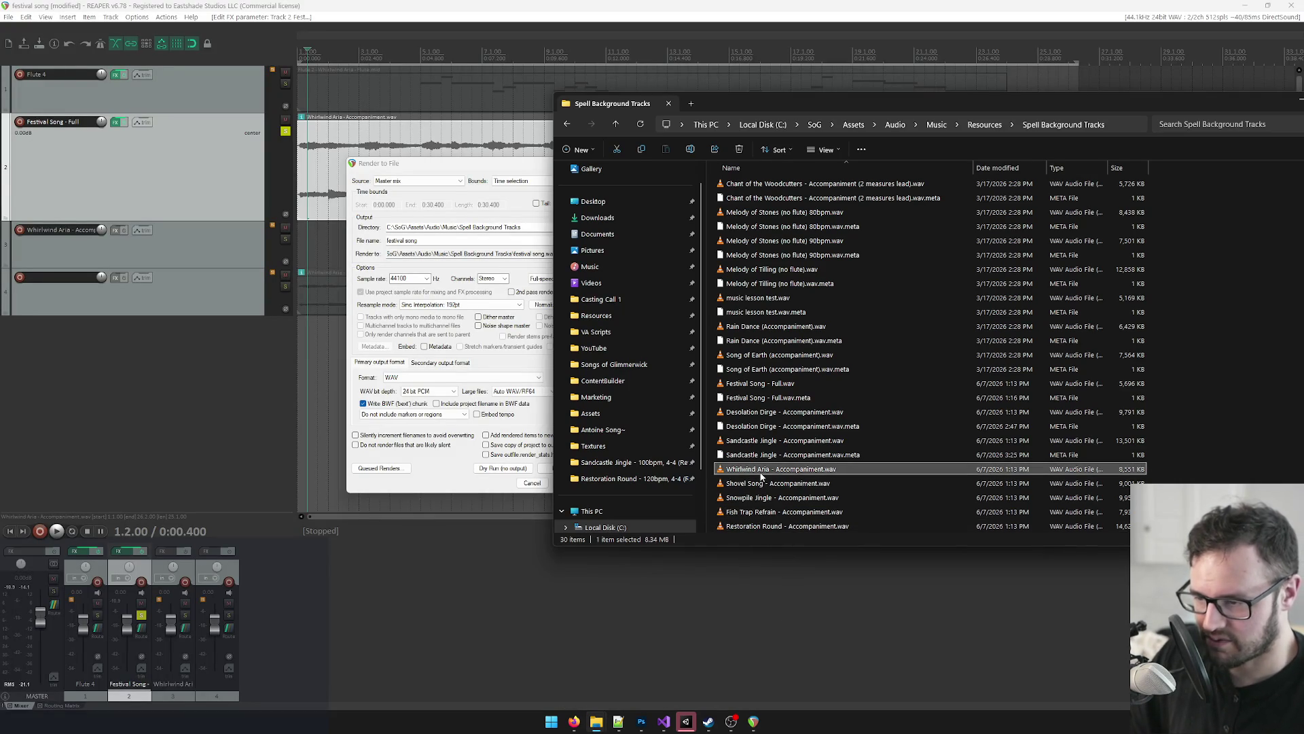
click(761, 473)
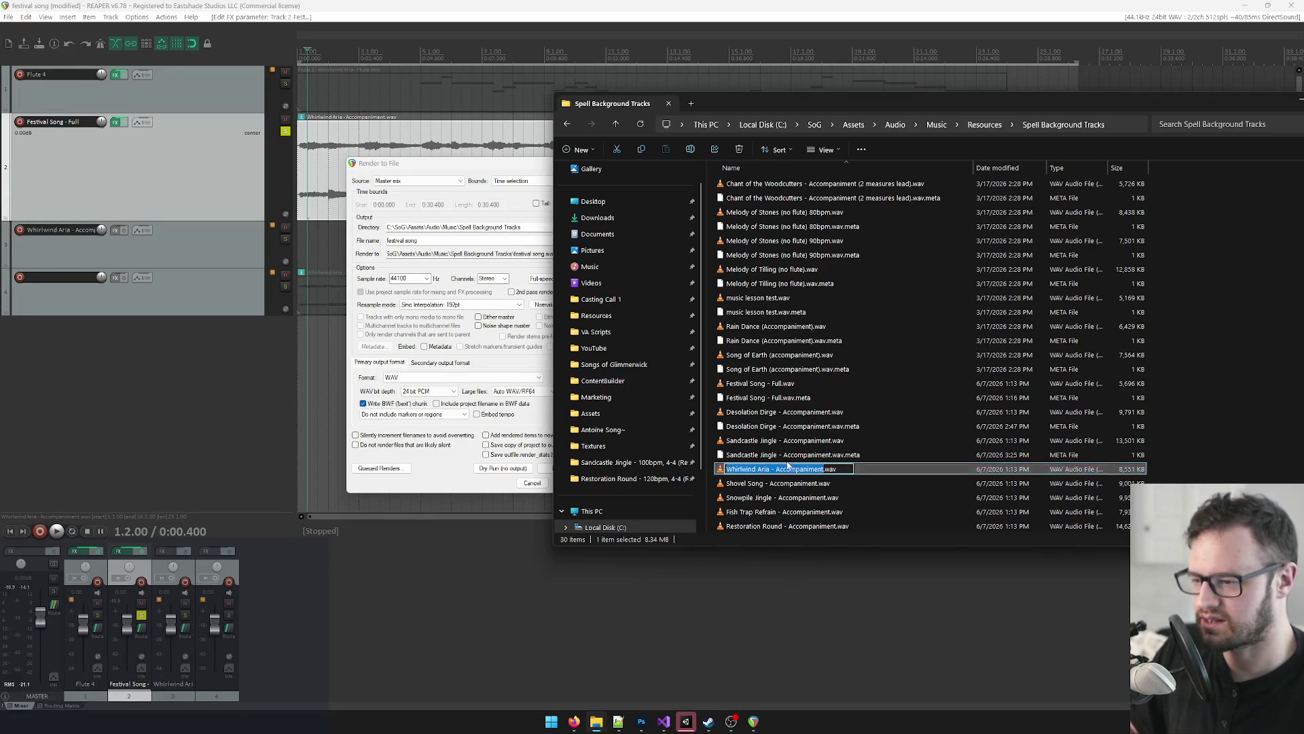
click(419, 240)
drag(420, 241, 384, 241)
text(Whirlwind Aria - Accompaniment)
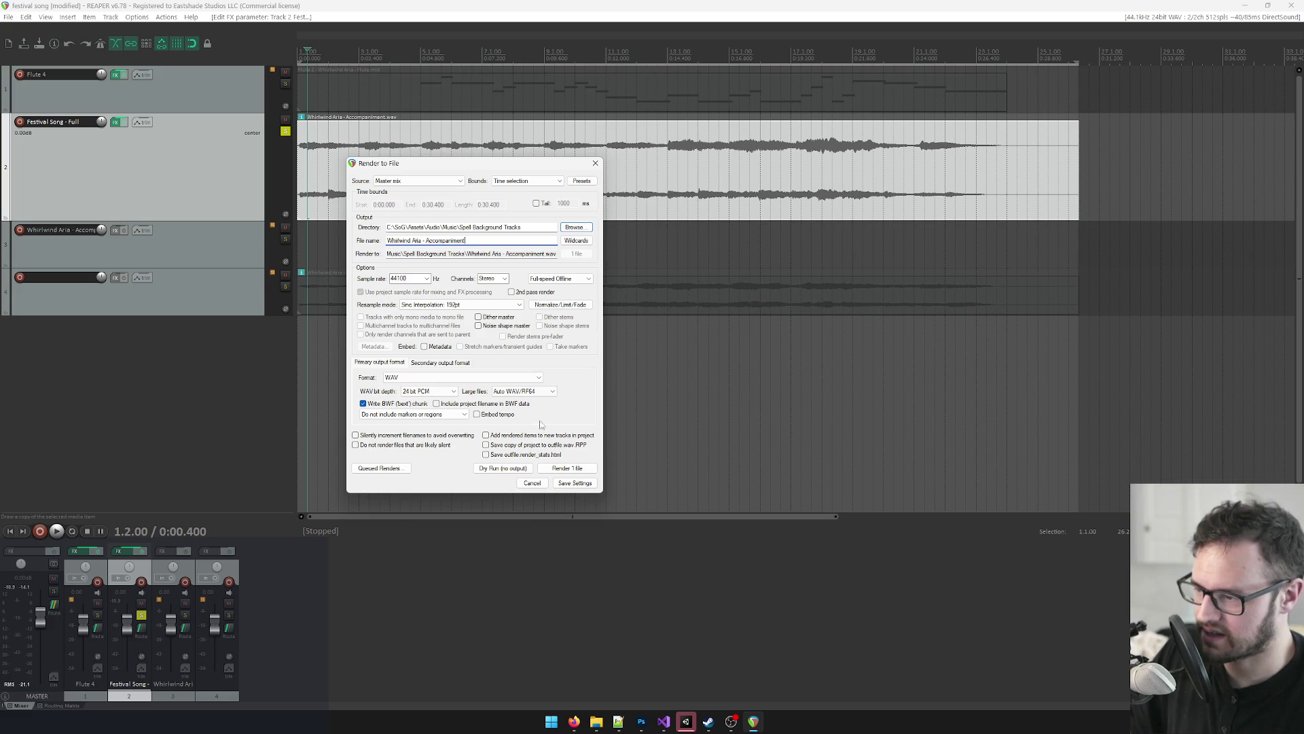
Step: Render the file into Spell Background Tracks, then reopen Render to File in REAPER
click(567, 468)
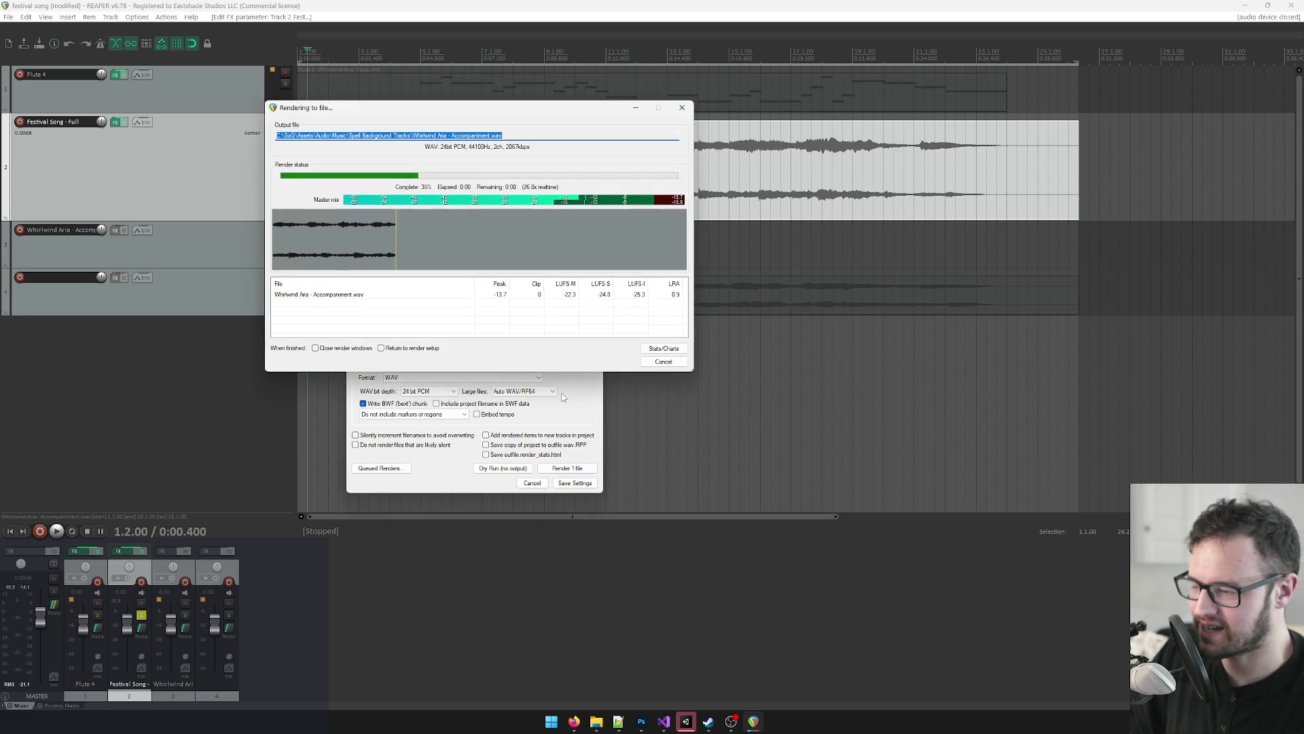
click(659, 361)
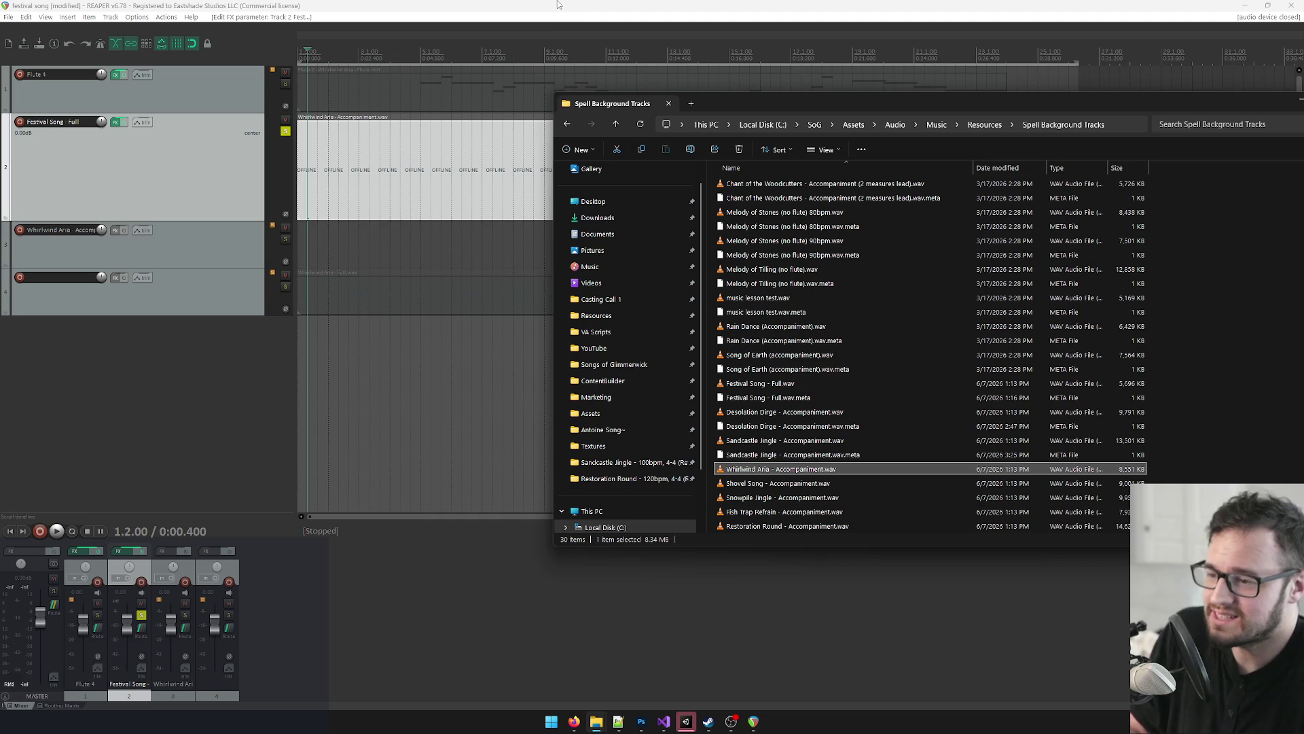
click(602, 5)
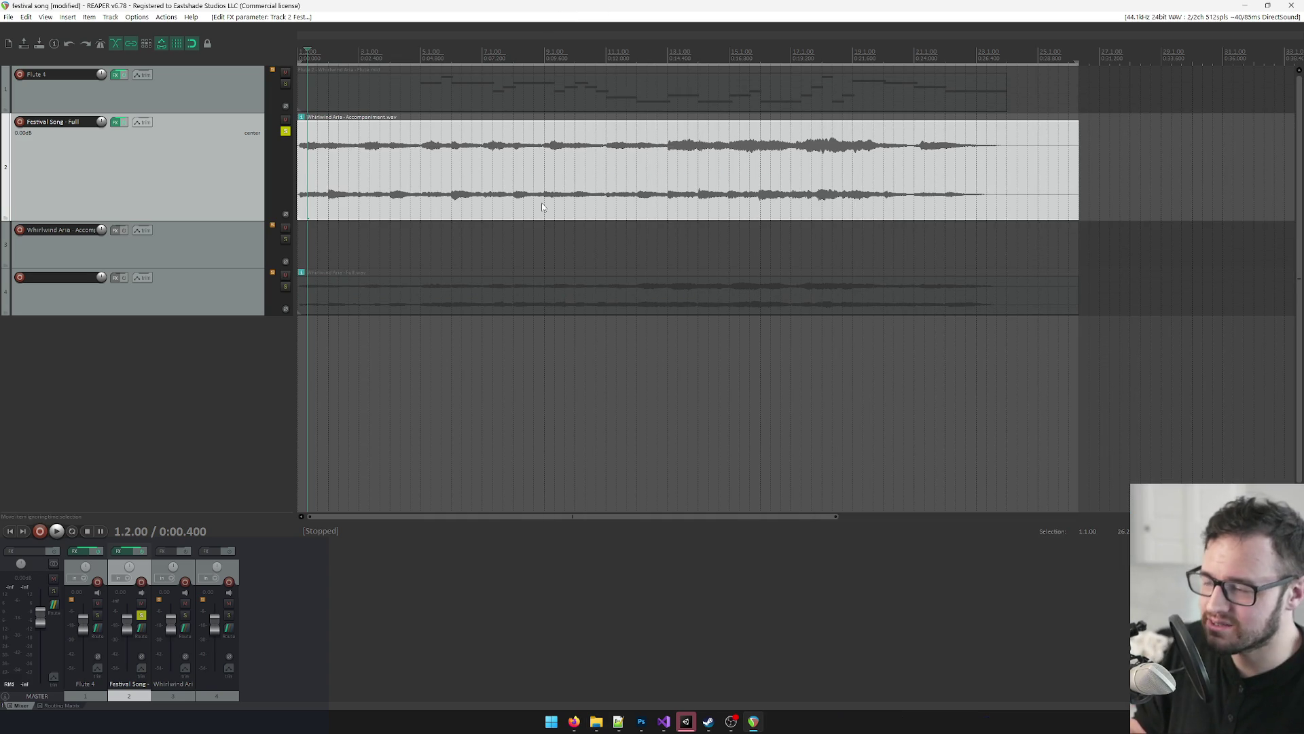
key(ctrl+alt+r)
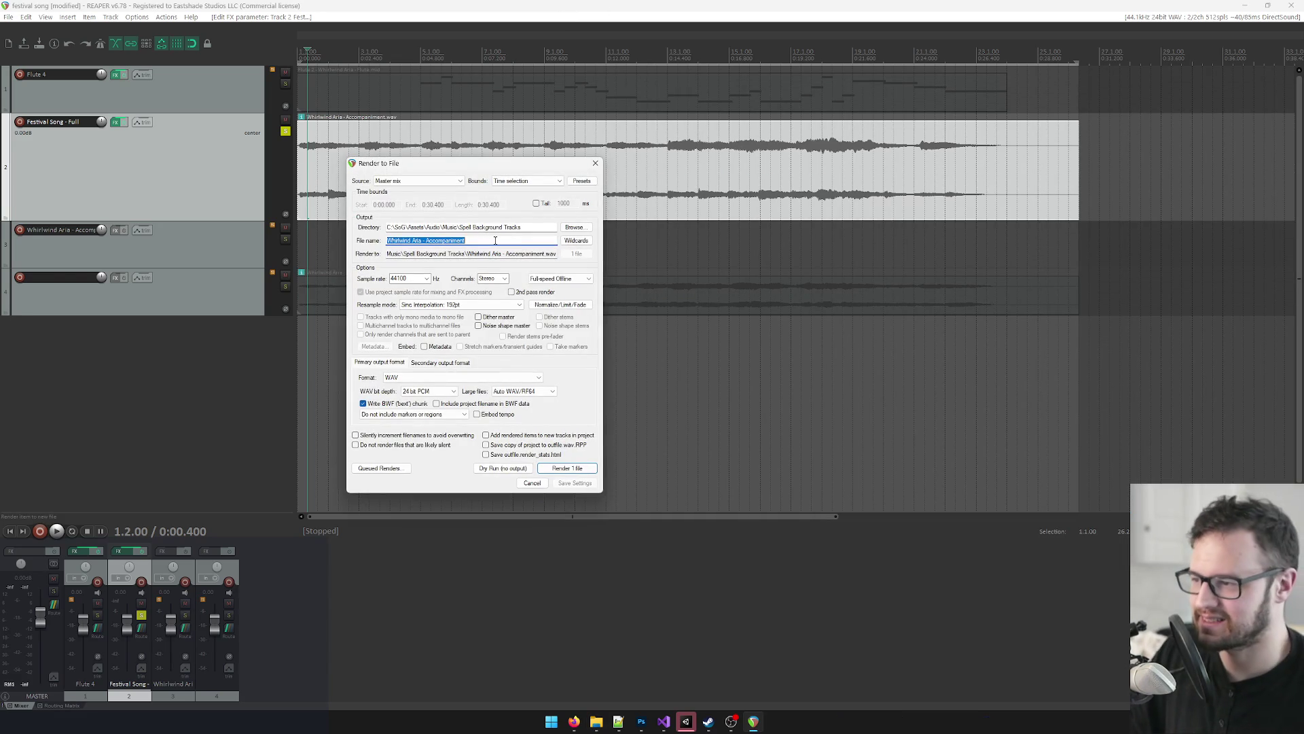
Step: Play the existing Whirlwind Aria - Accompaniment.wav in the media player to check it
click(498, 241)
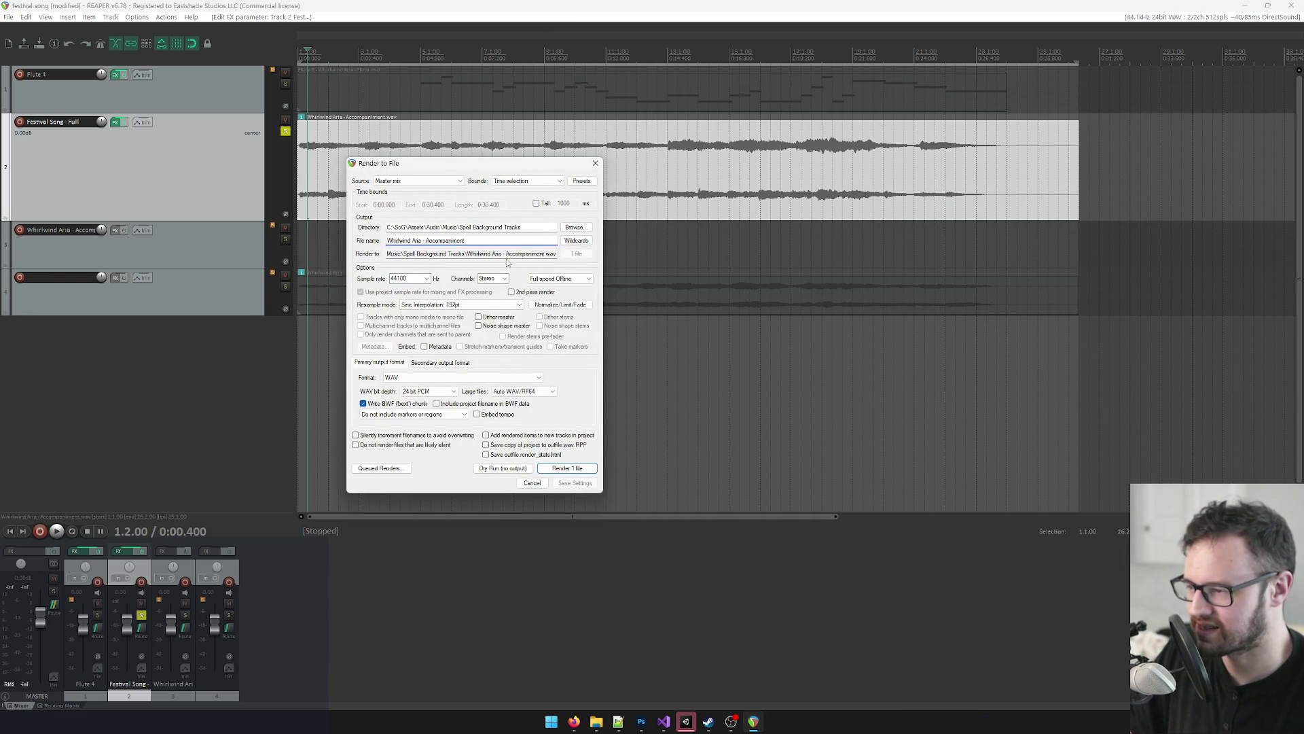
key(alt+Tab)
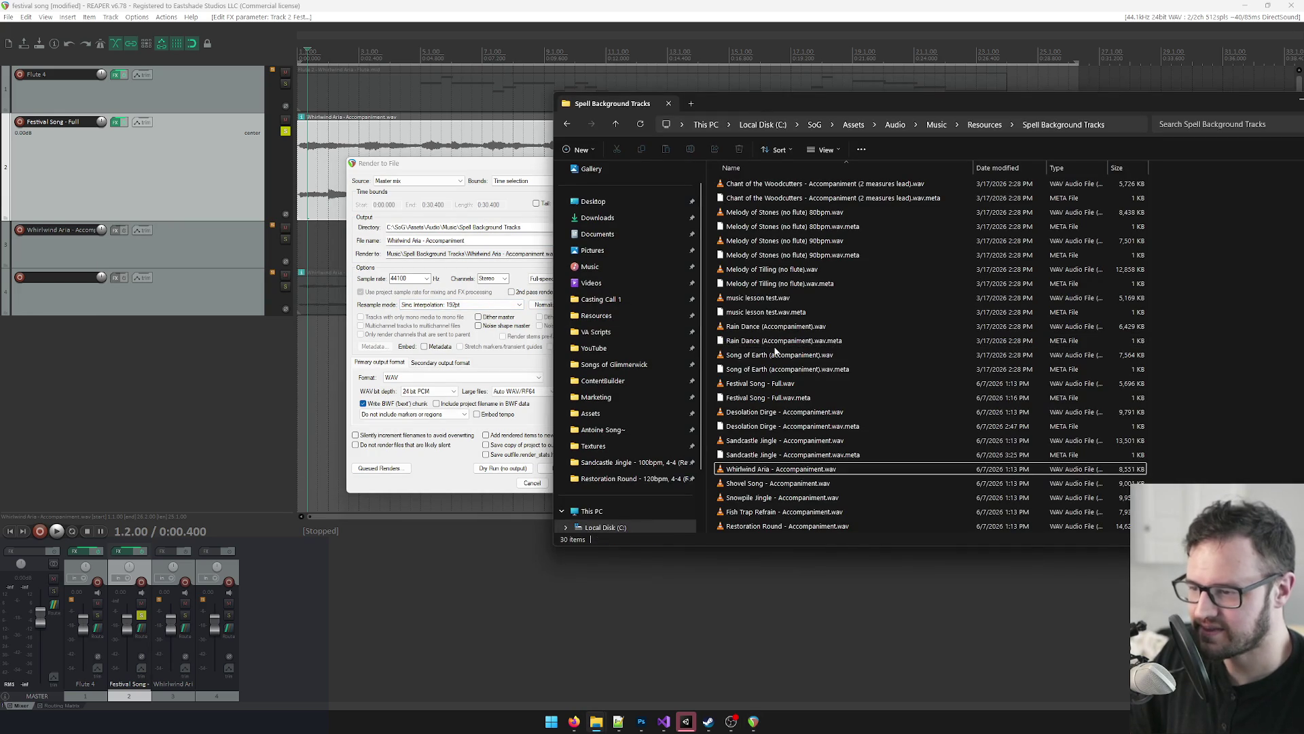
scroll(775, 351, down, 2)
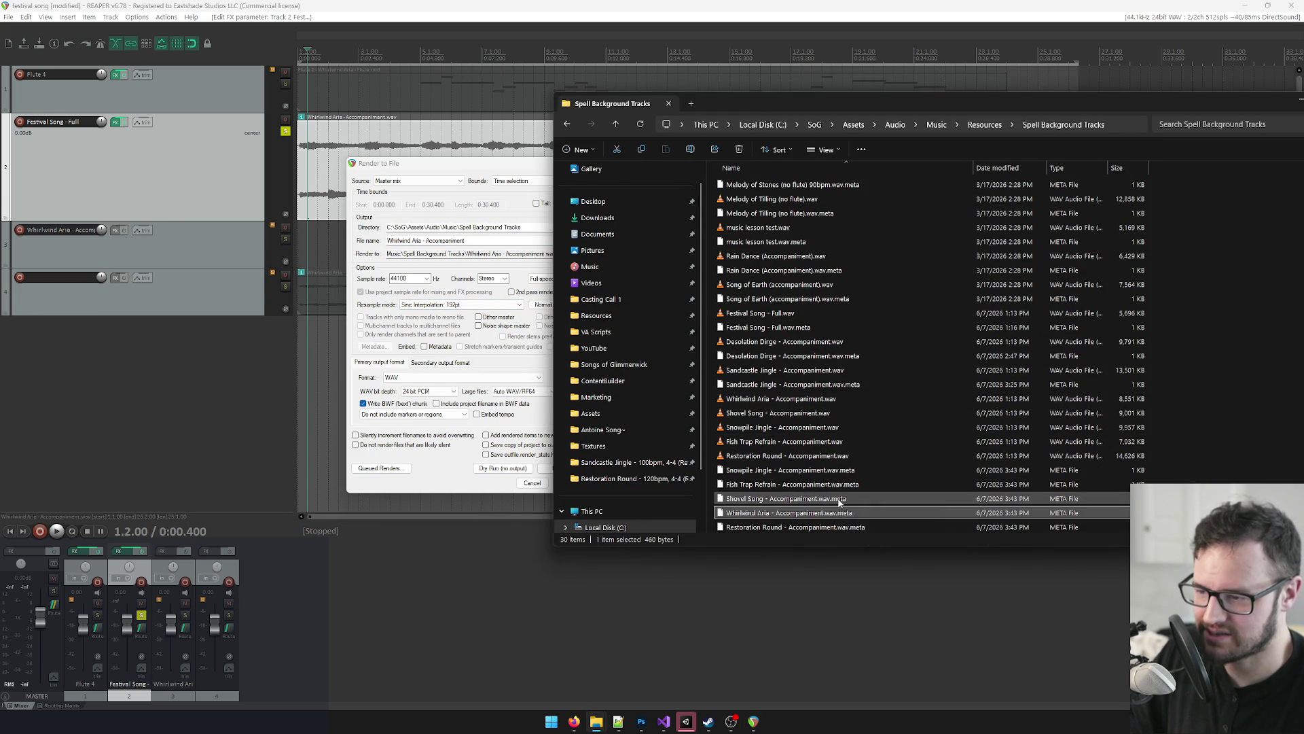
double_click(805, 399)
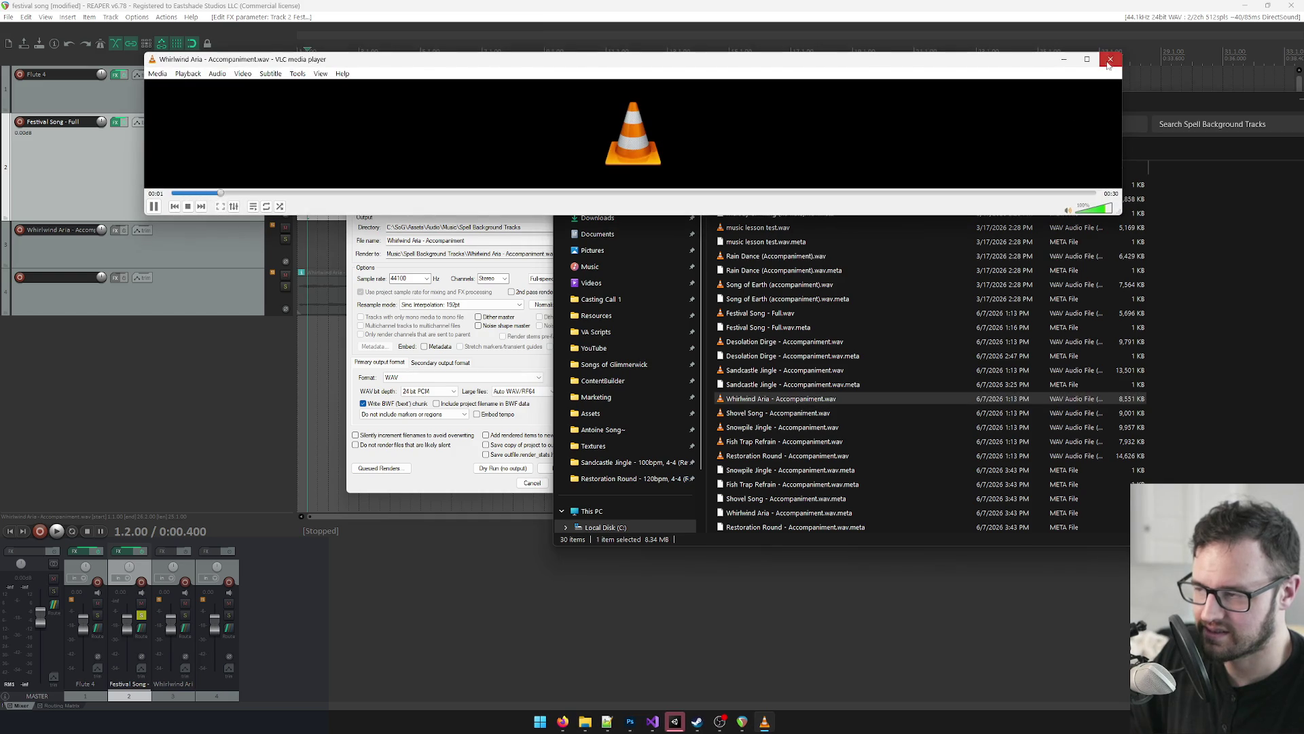
click(1108, 59)
Step: Set the render directory to Desktop and render Whirlwind Aria - Accompaniment.wav there
click(467, 164)
drag(467, 164, 404, 156)
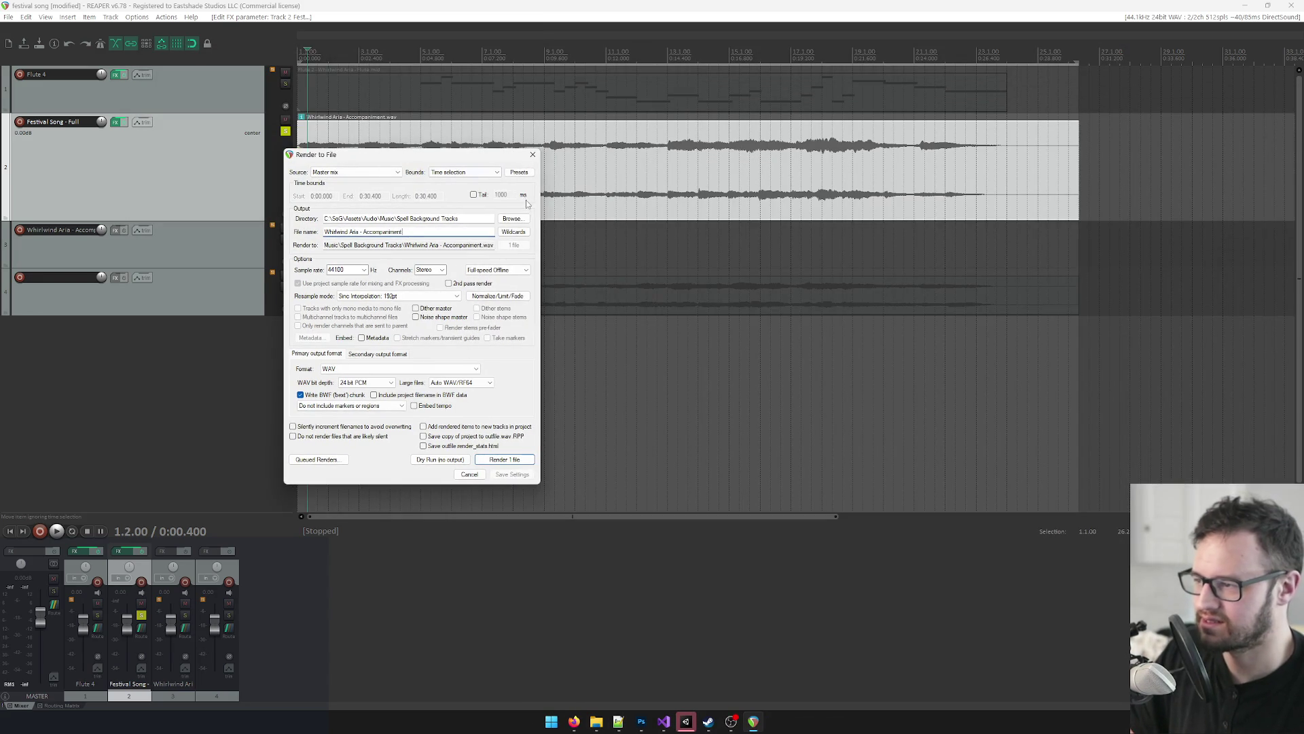
click(513, 219)
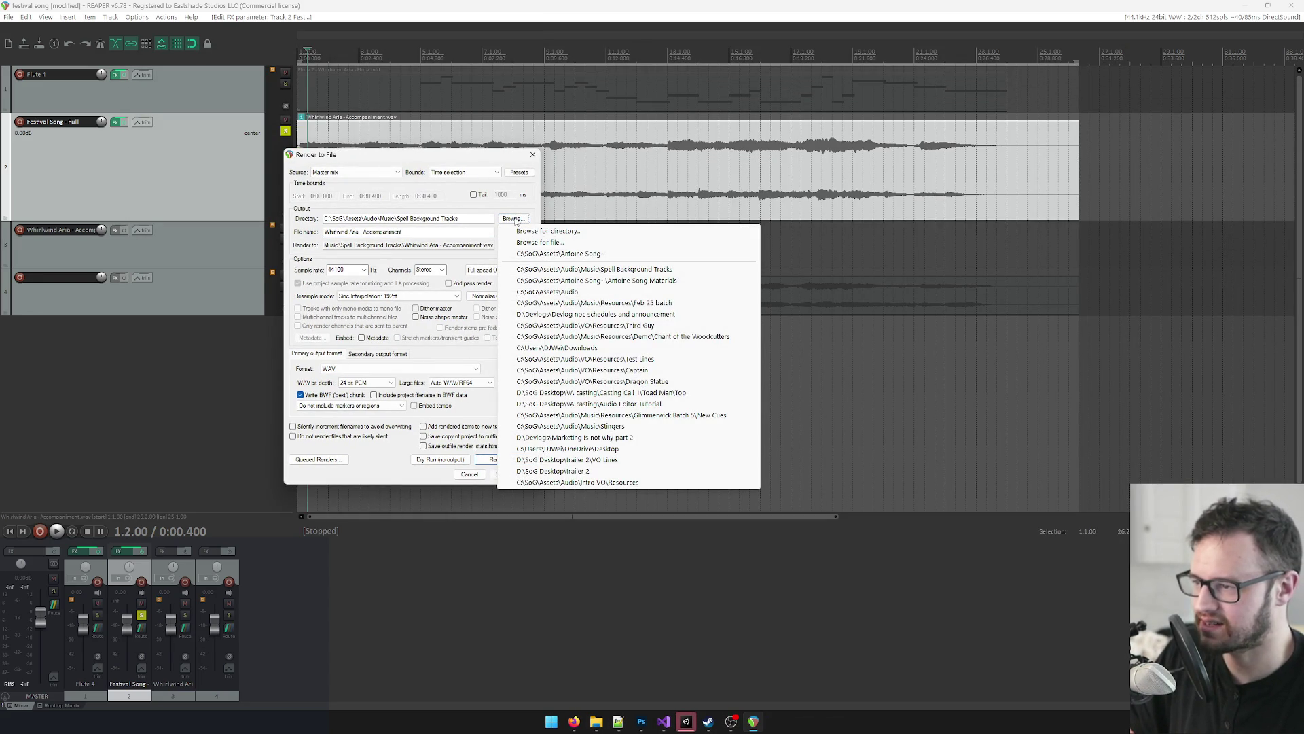
click(524, 231)
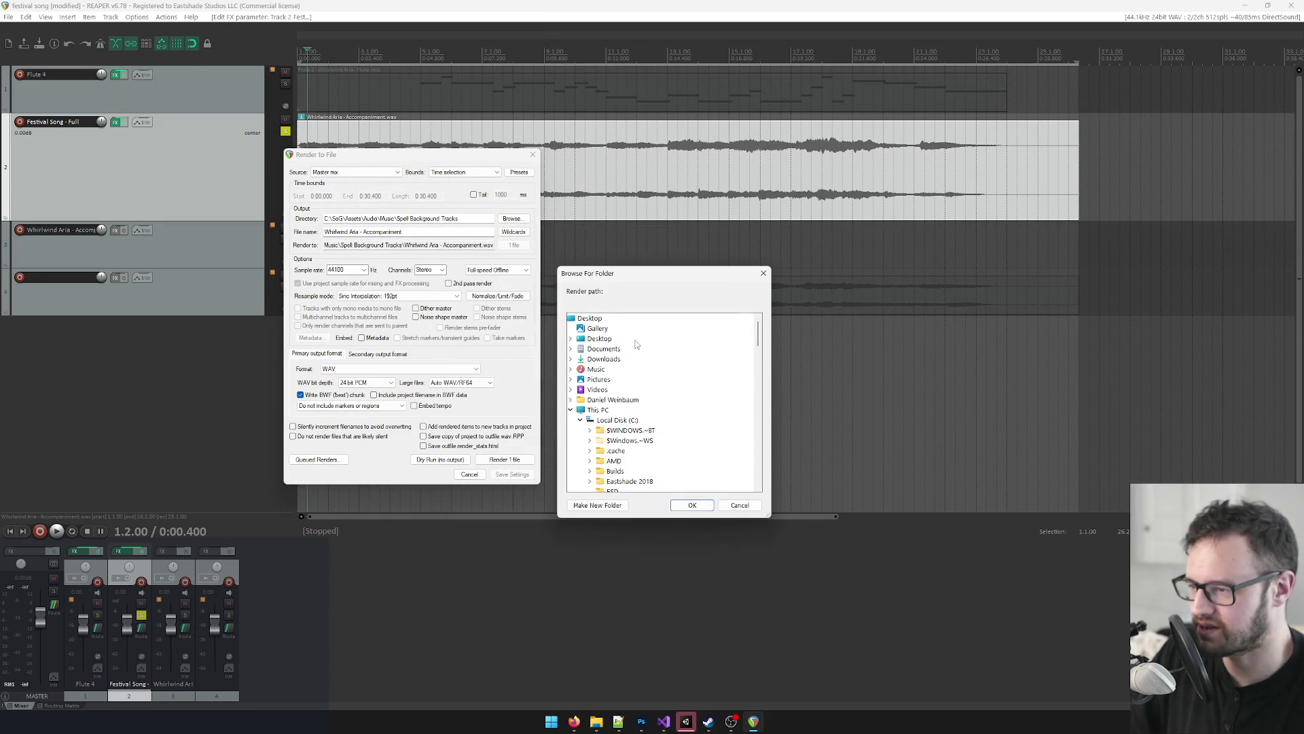
click(590, 318)
click(693, 505)
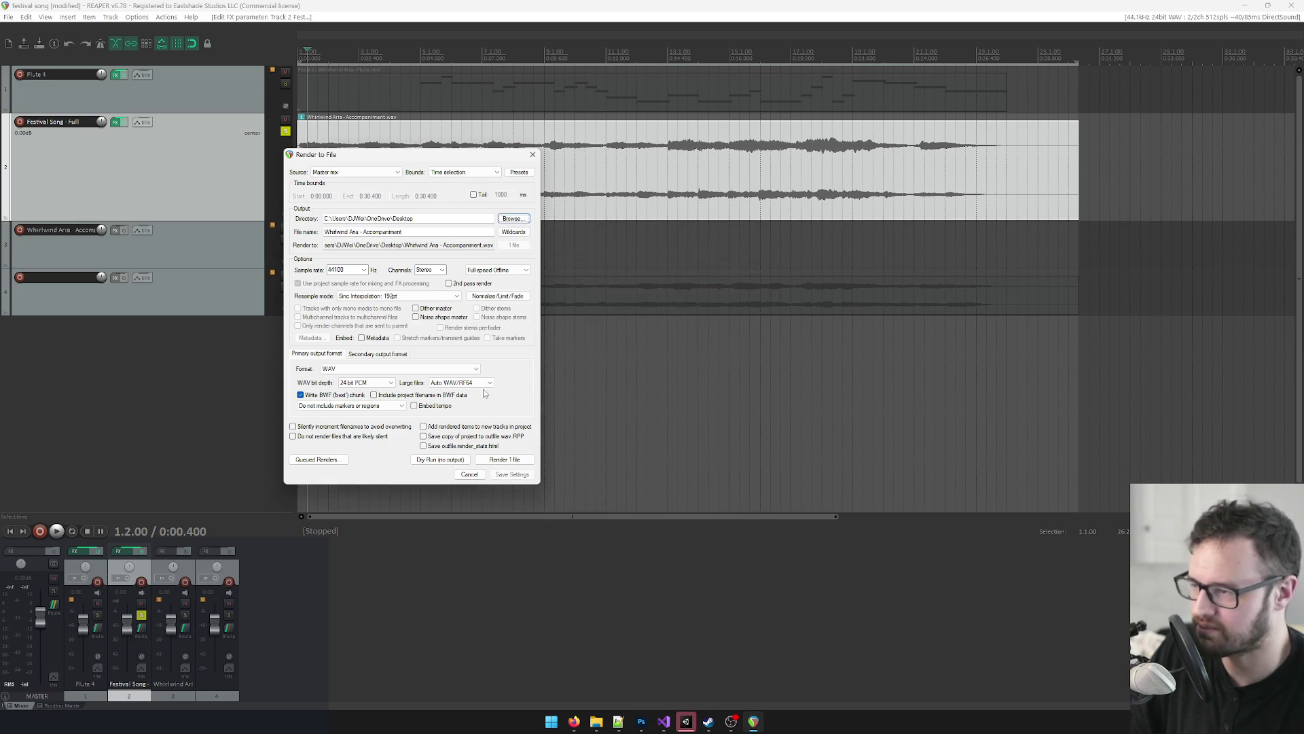
click(503, 460)
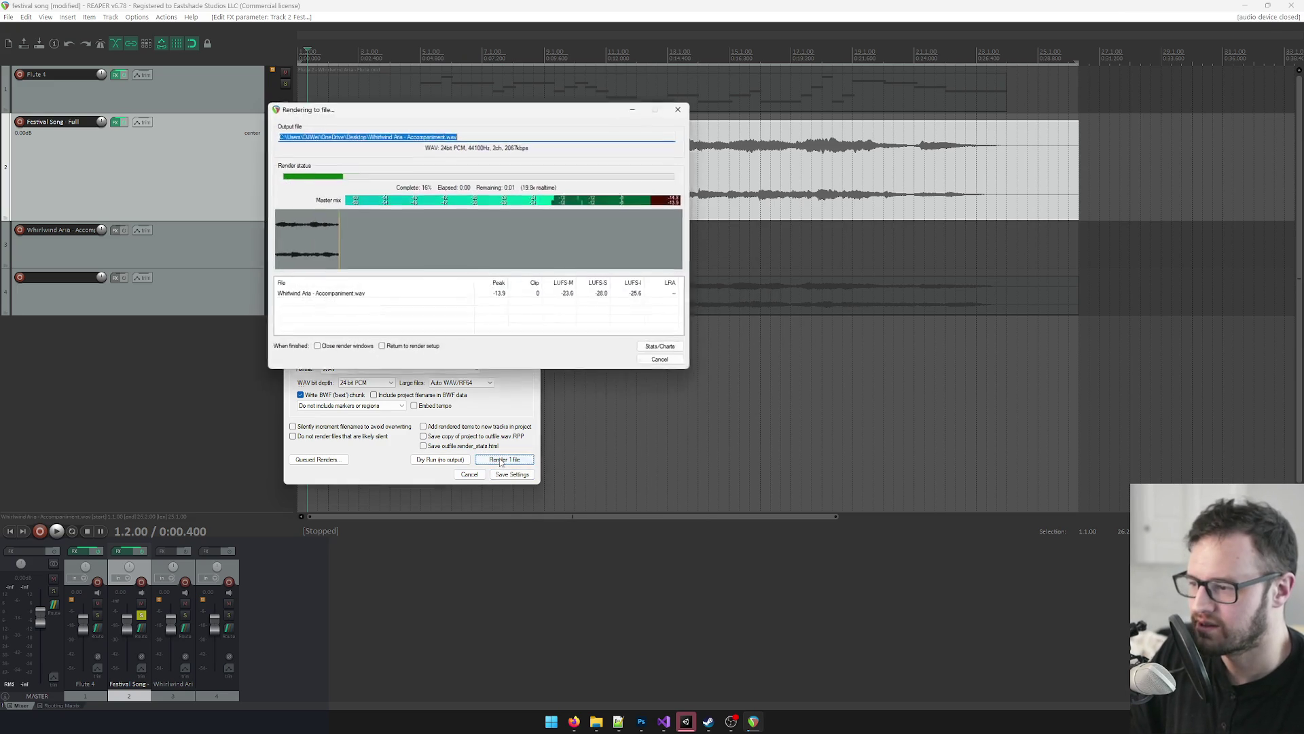
click(664, 360)
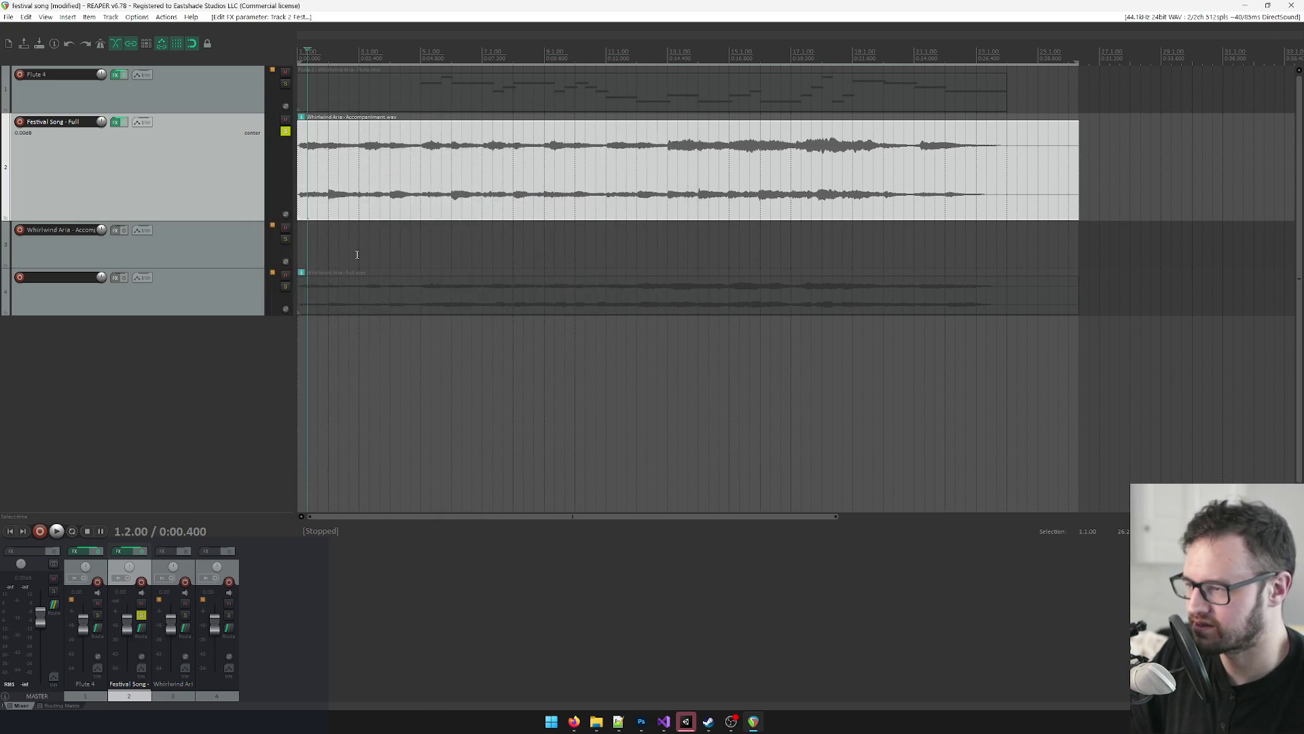
click(1245, 6)
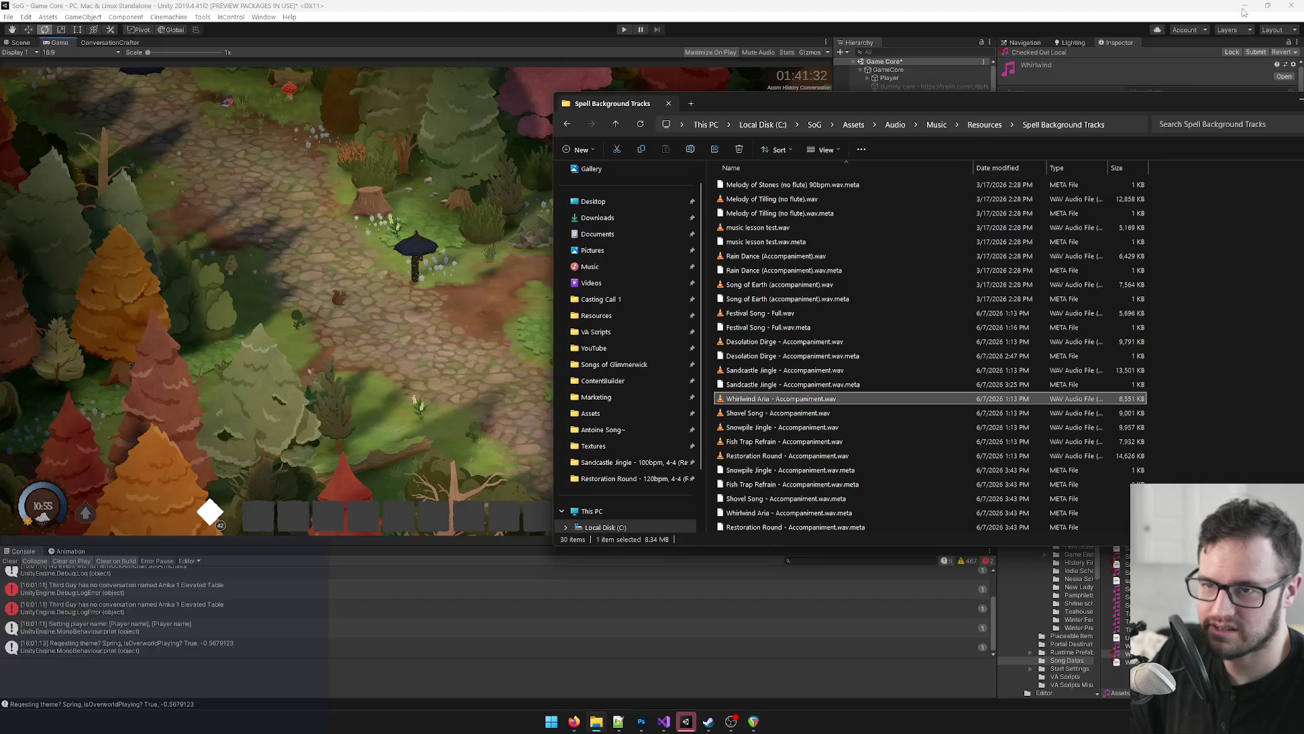
Step: Let Unity import the new wav. Minimize Unity and Visual Studio to reveal the desktop
click(565, 95)
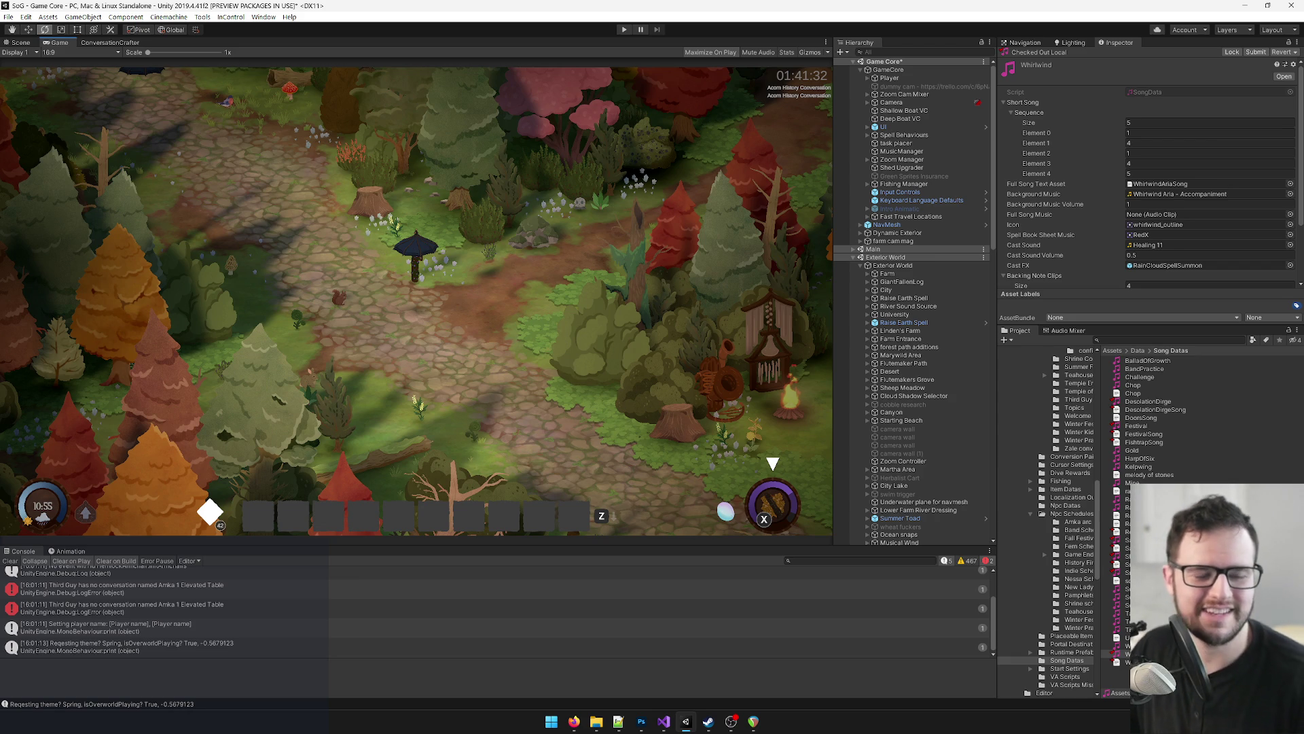
key(alt+Tab)
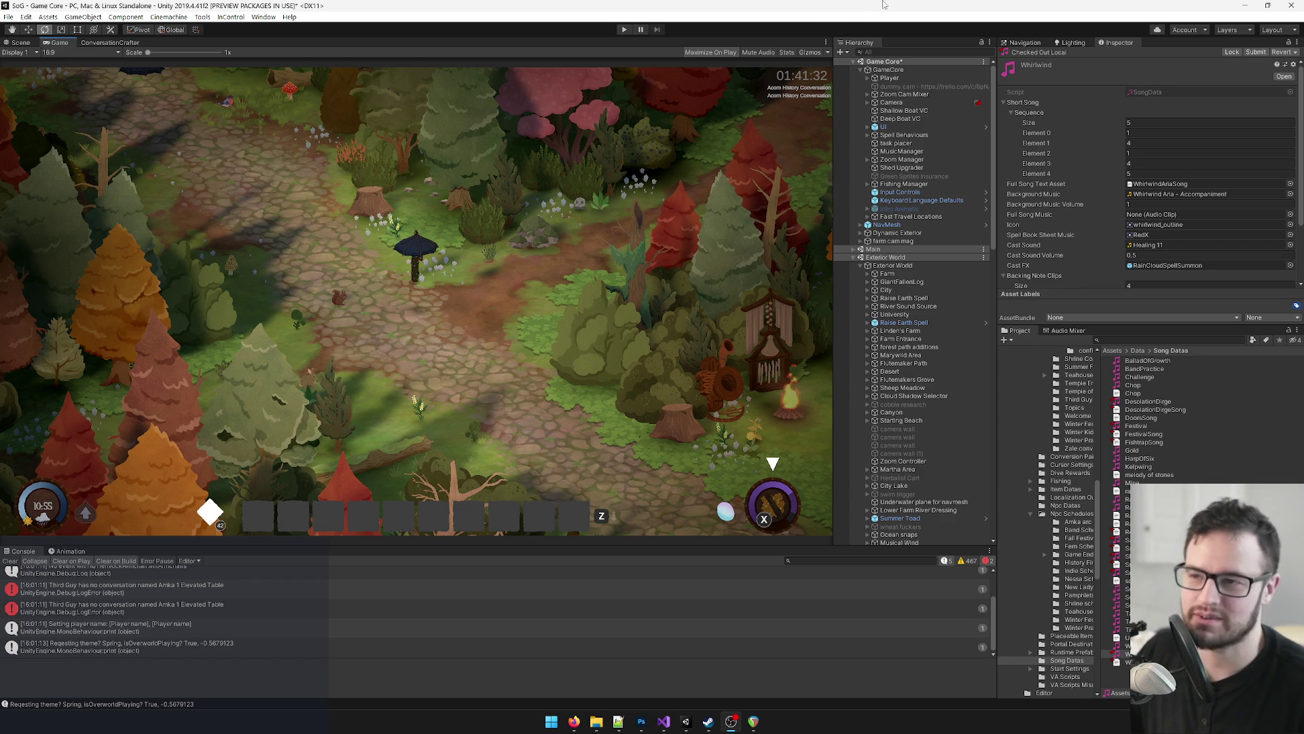
click(1244, 6)
click(1244, 8)
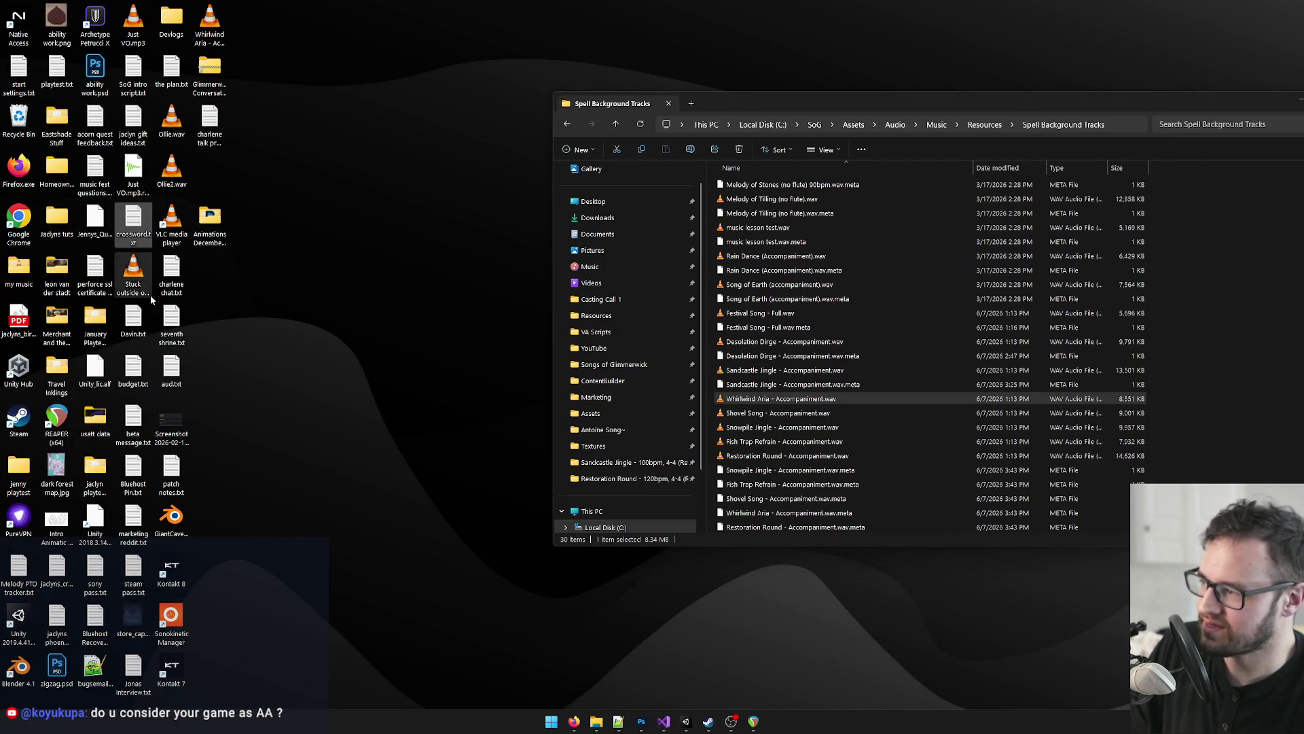
Step: Move the Desktop Whirlwind Aria - Accompaniment.wav into Spell Background Tracks, replacing the old file, and return to Unity
click(143, 371)
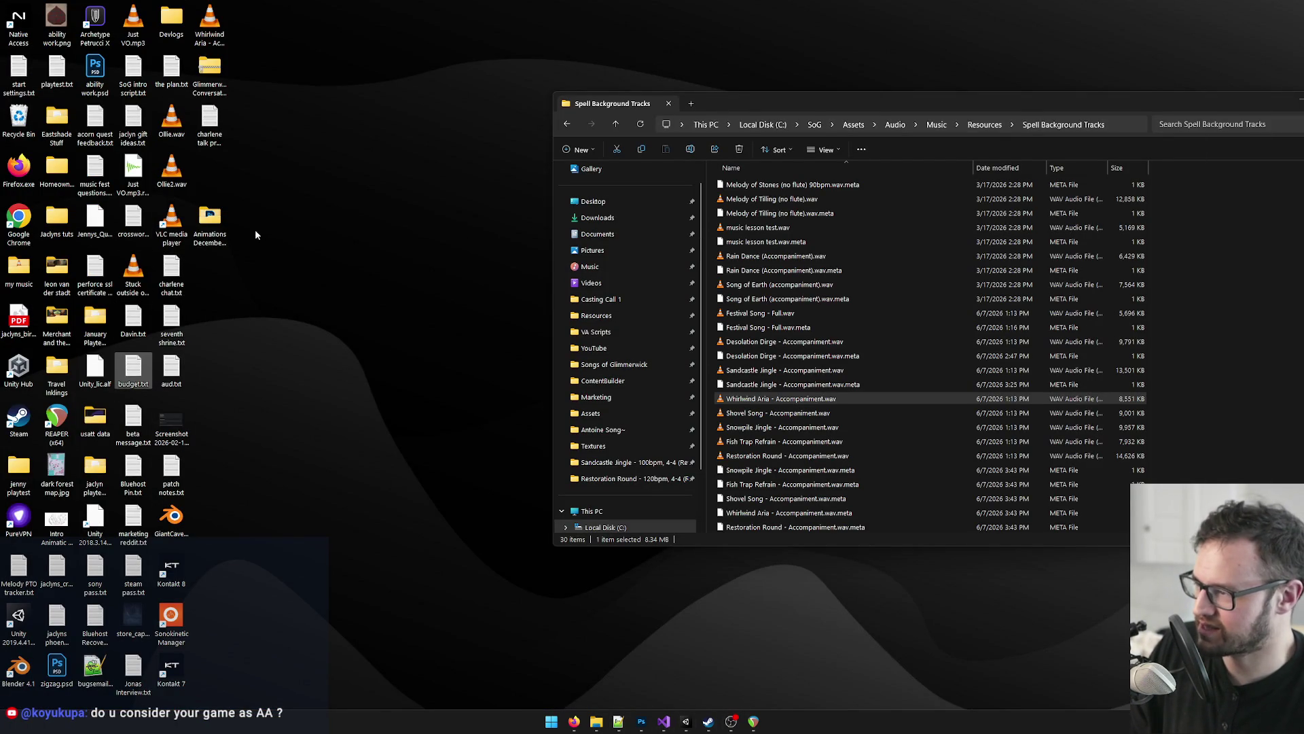
click(217, 31)
mouse_move(219, 33)
mouse_down()
mouse_move(381, 44)
mouse_move(1224, 273)
mouse_up()
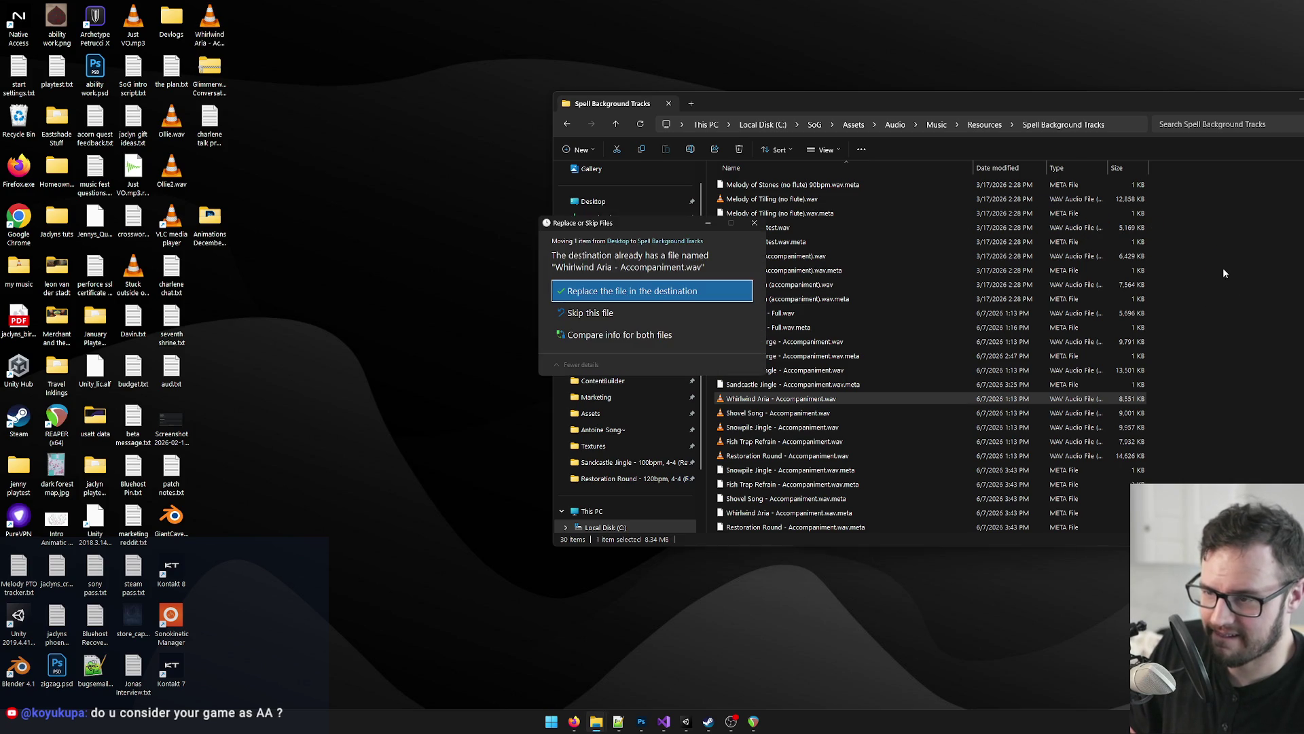
click(607, 292)
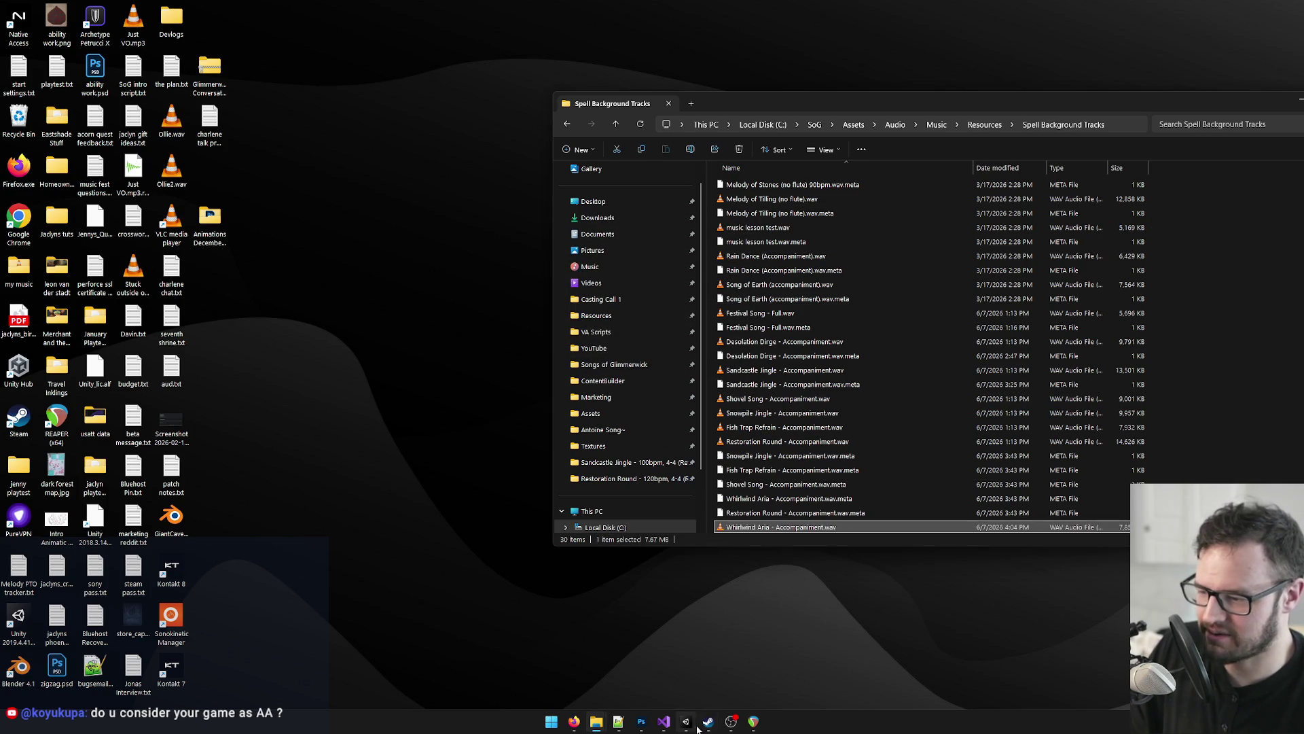
click(457, 261)
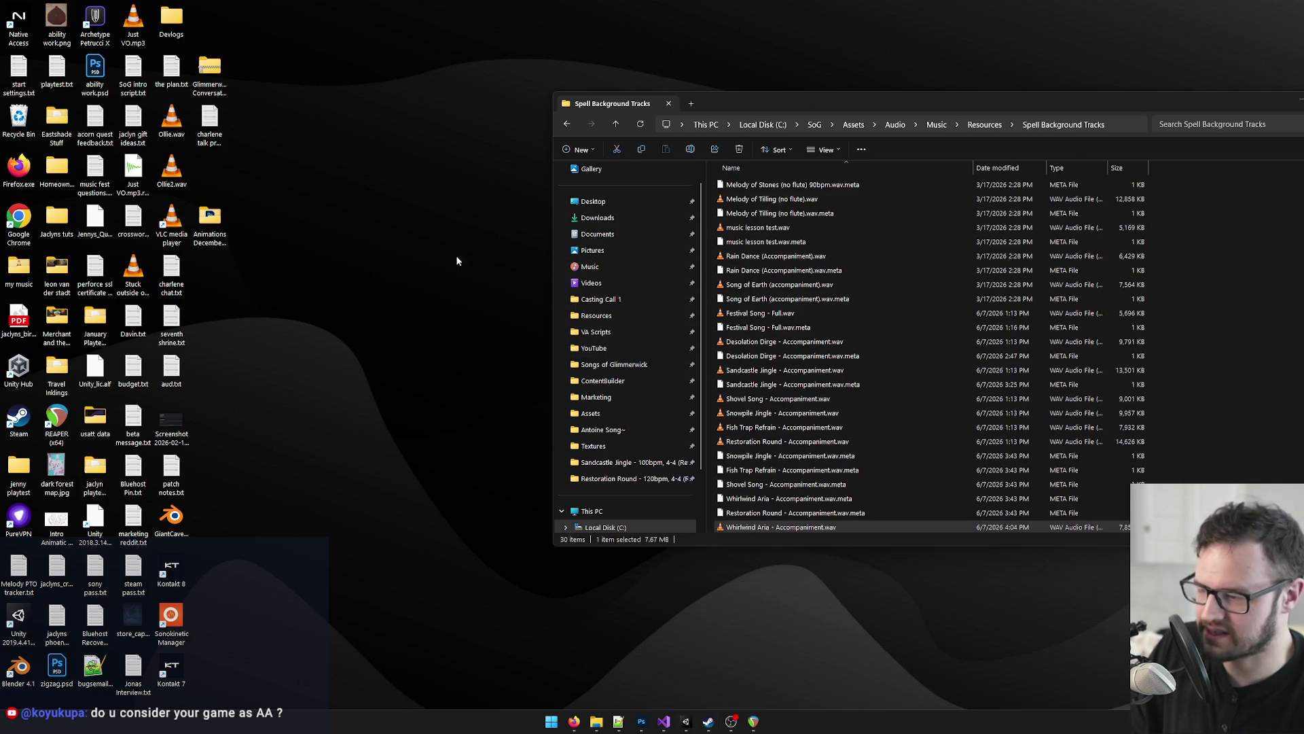
click(686, 724)
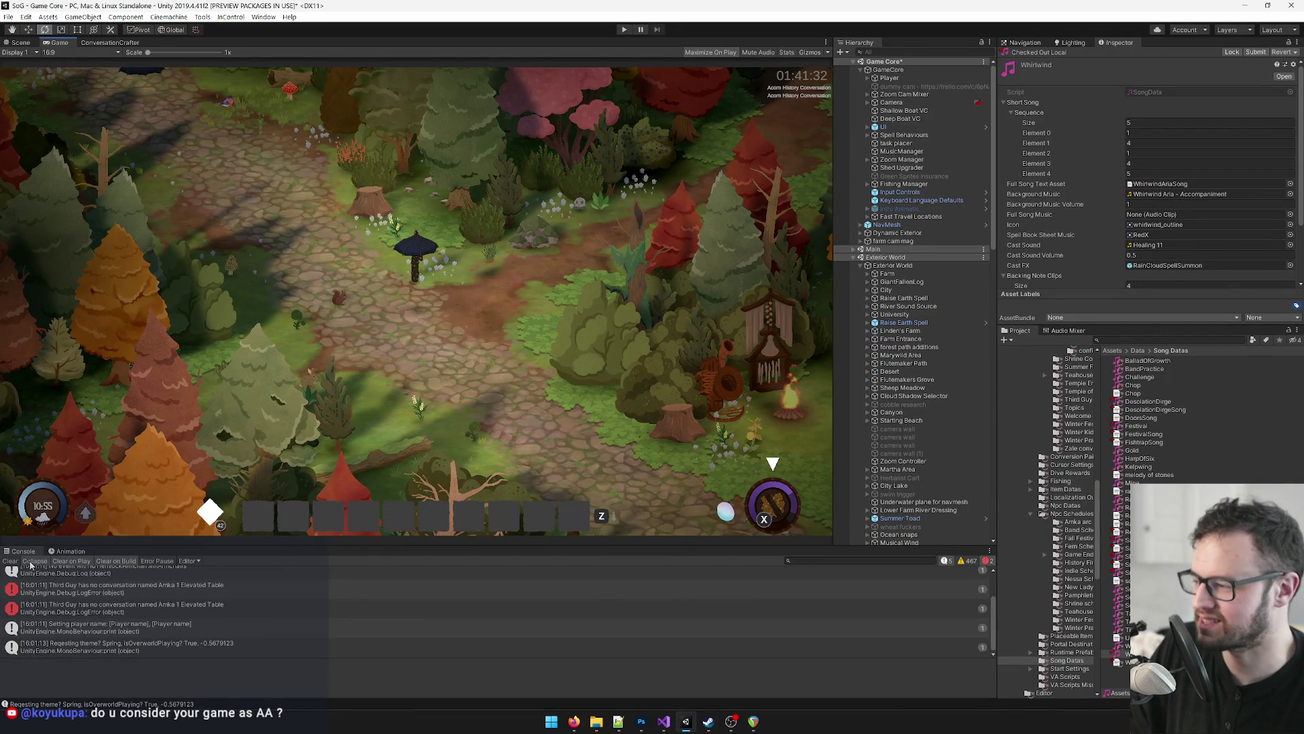
Step: Enter Play mode and walk the witch along the forest path
click(625, 30)
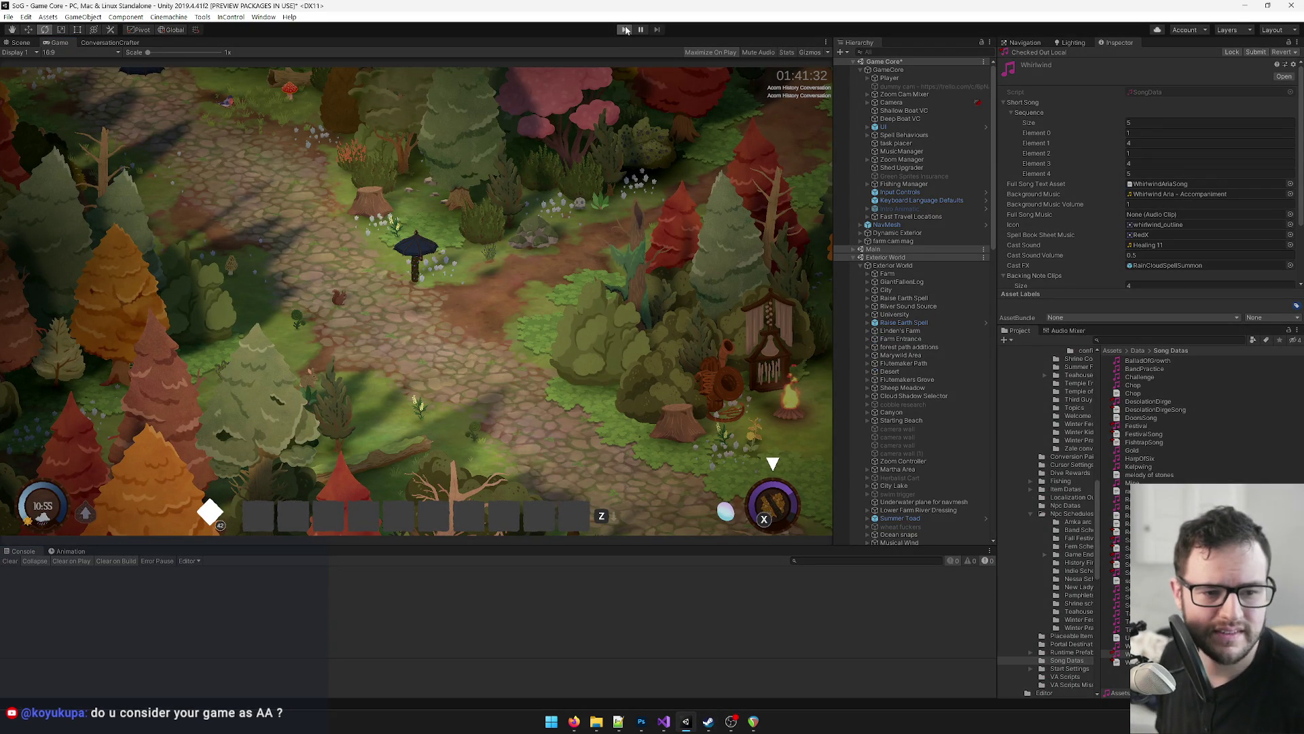
click(625, 30)
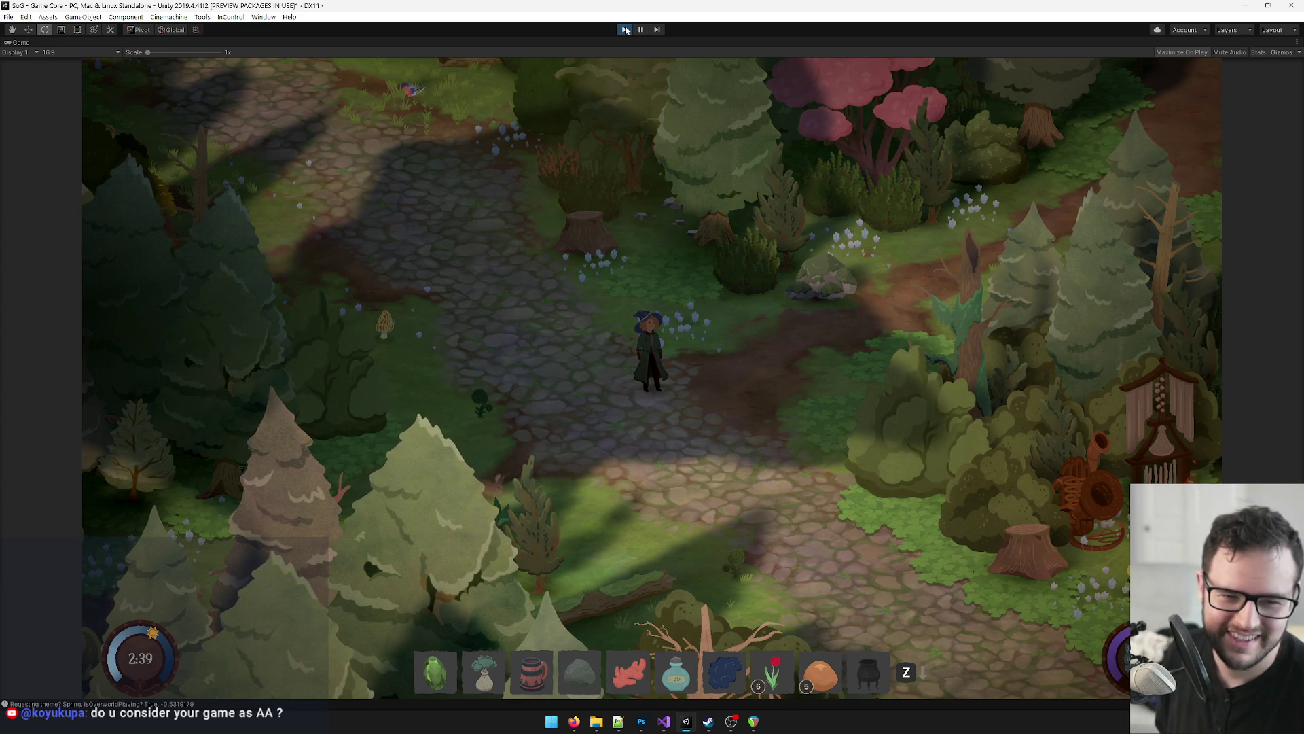
key(s)
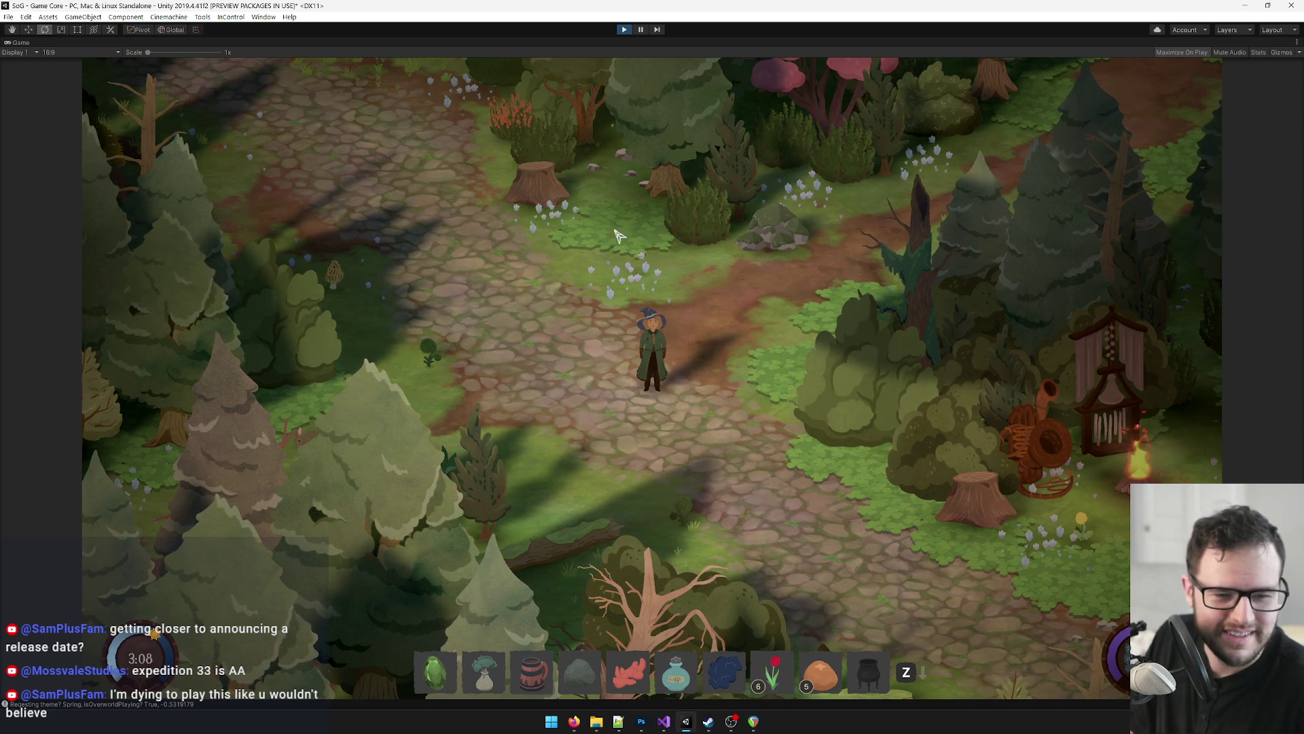
Step: Open the inventory's song list and show the Whirlwind Aria sheet
key(Tab)
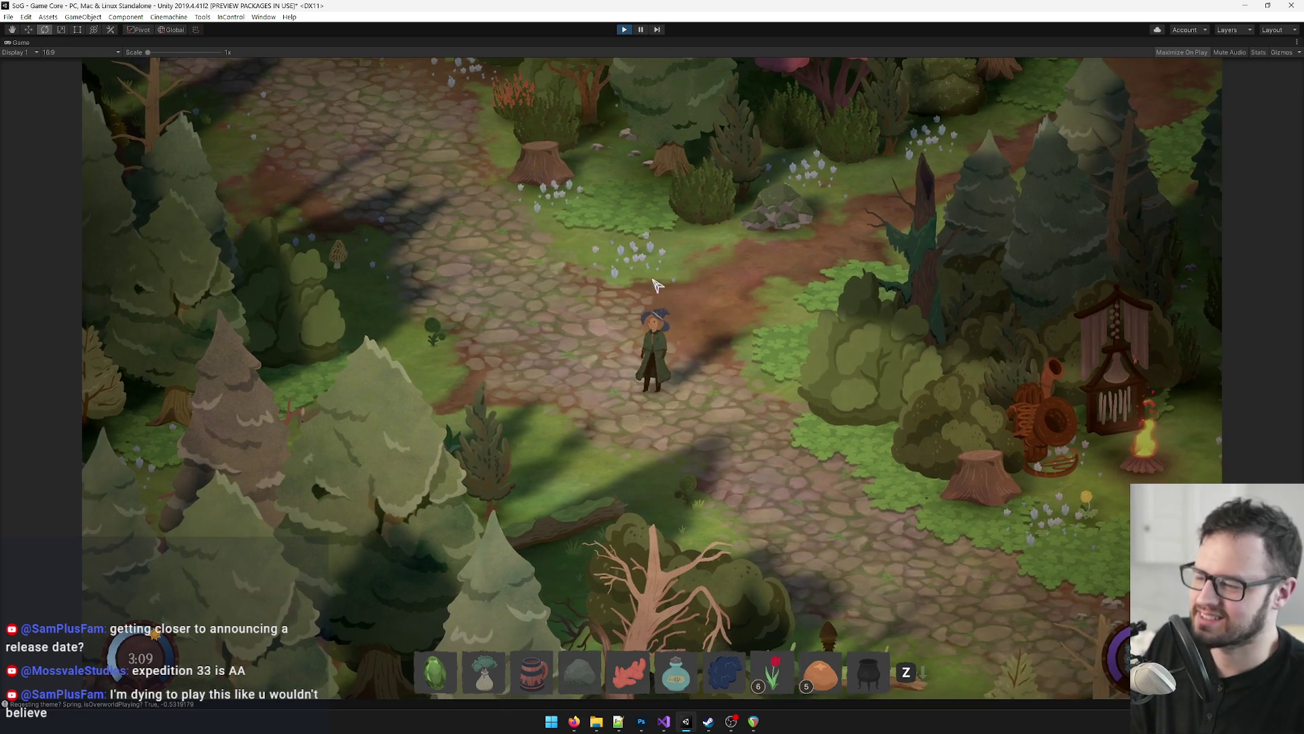
key(e)
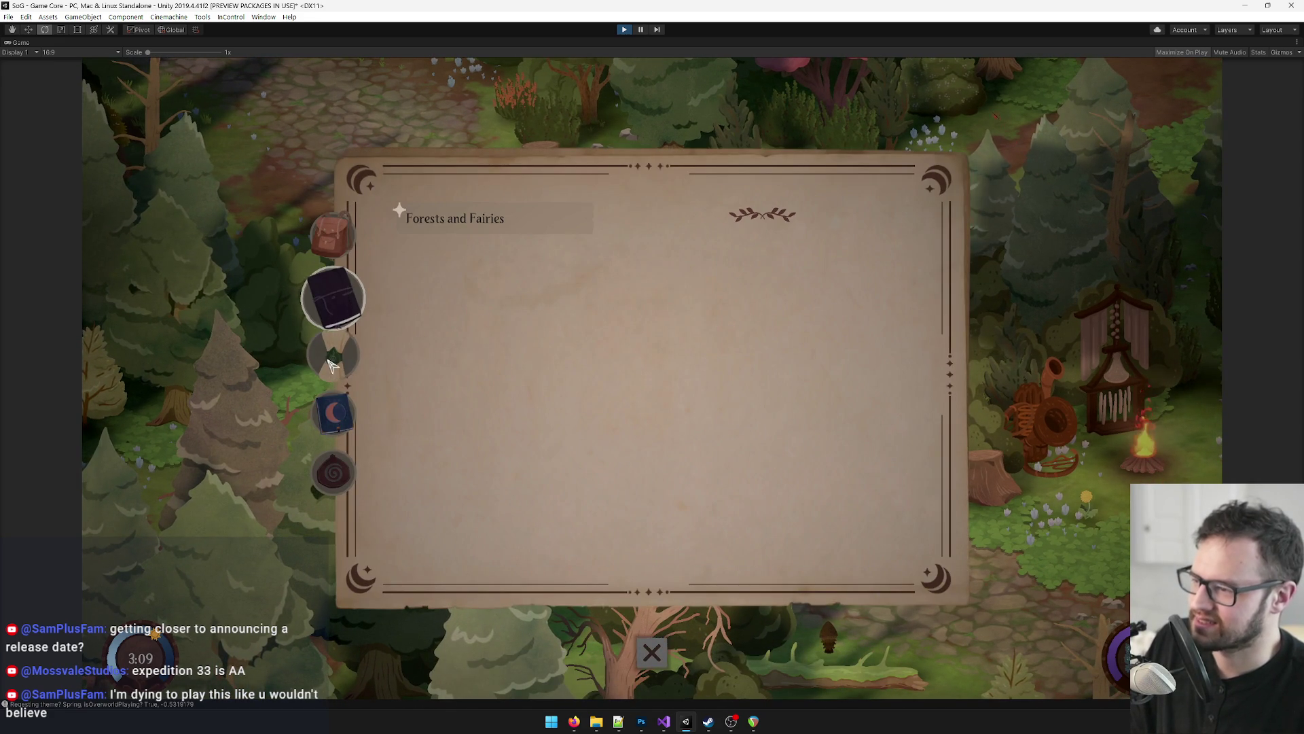
key(e)
click(332, 431)
click(333, 353)
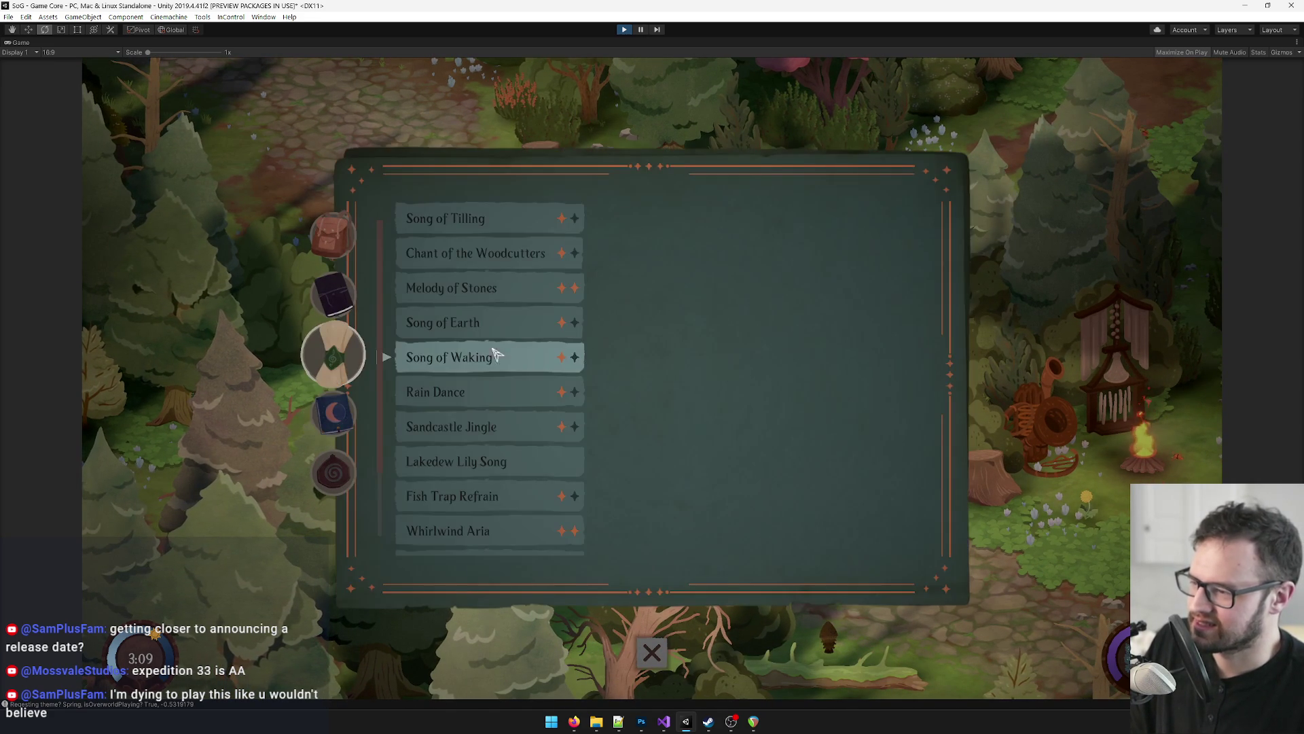
scroll(523, 428, down, 2)
scroll(520, 442, down, 1)
click(510, 438)
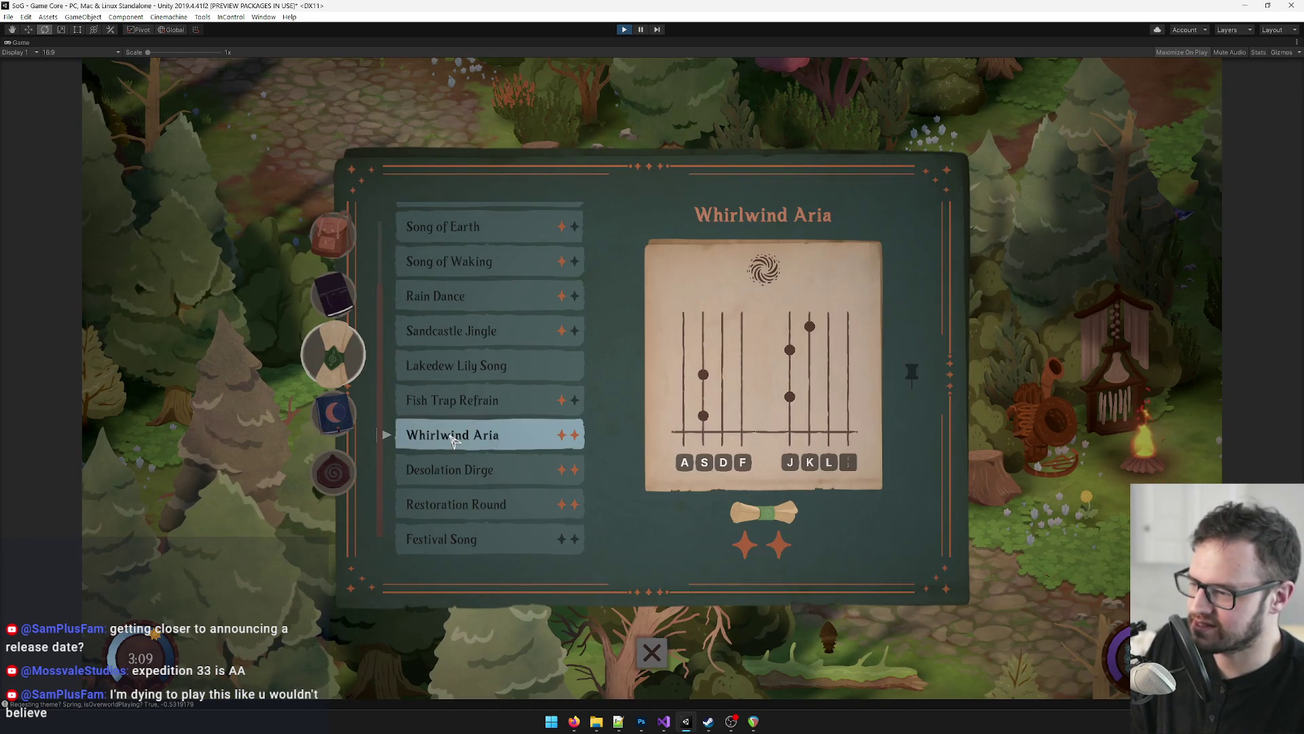
Step: Practice Whirlwind Aria with the A S D F J K L ; lane keys, reaching 210 points, then stop
click(754, 516)
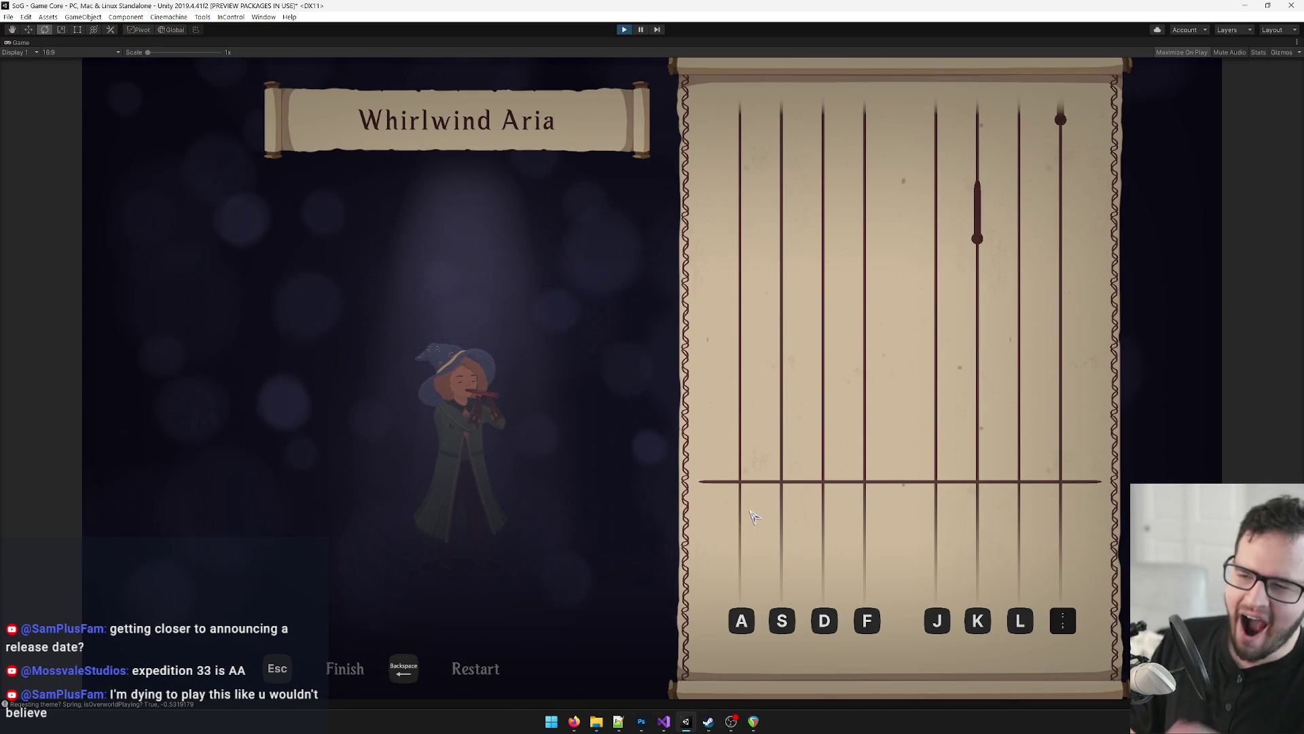
key(k)
key(semicolon)
key(k)
key(f)
key(j)
key(k)
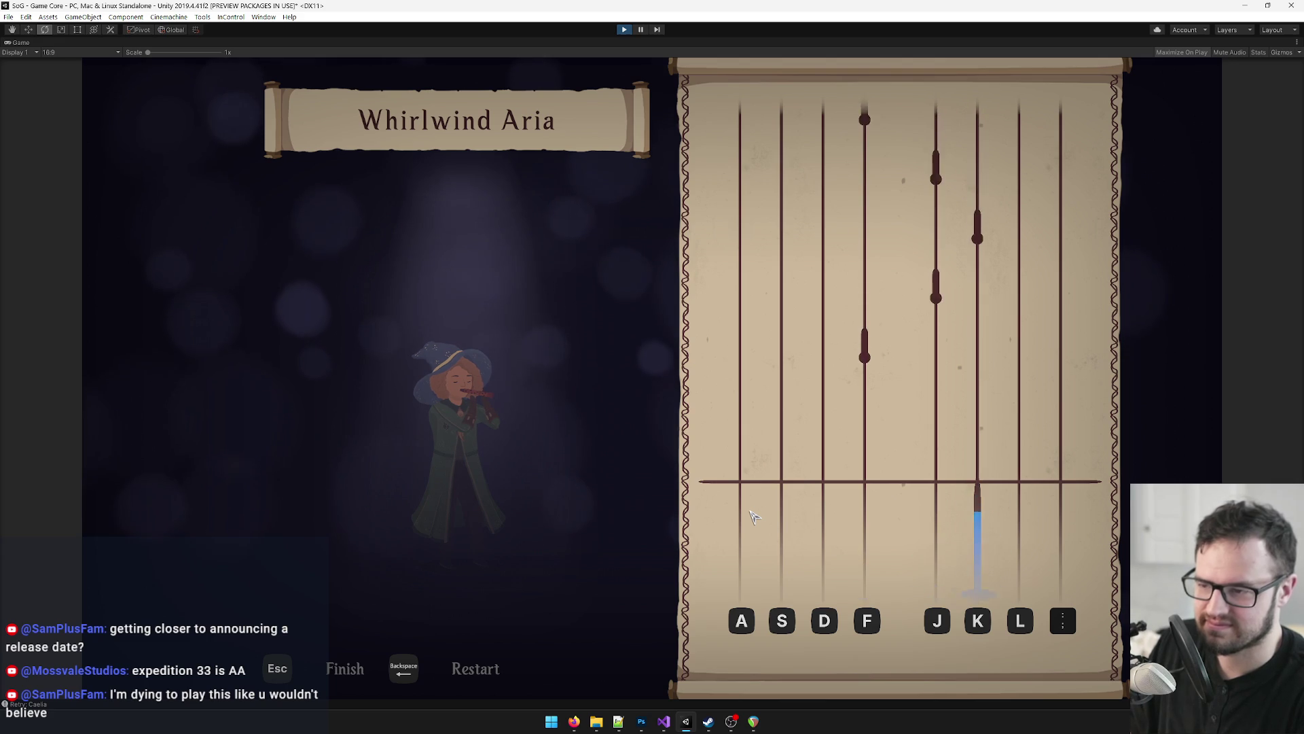
key(f)
key(j)
key(k)
key(j)
key(f)
key(s)
key(a)
key(d)
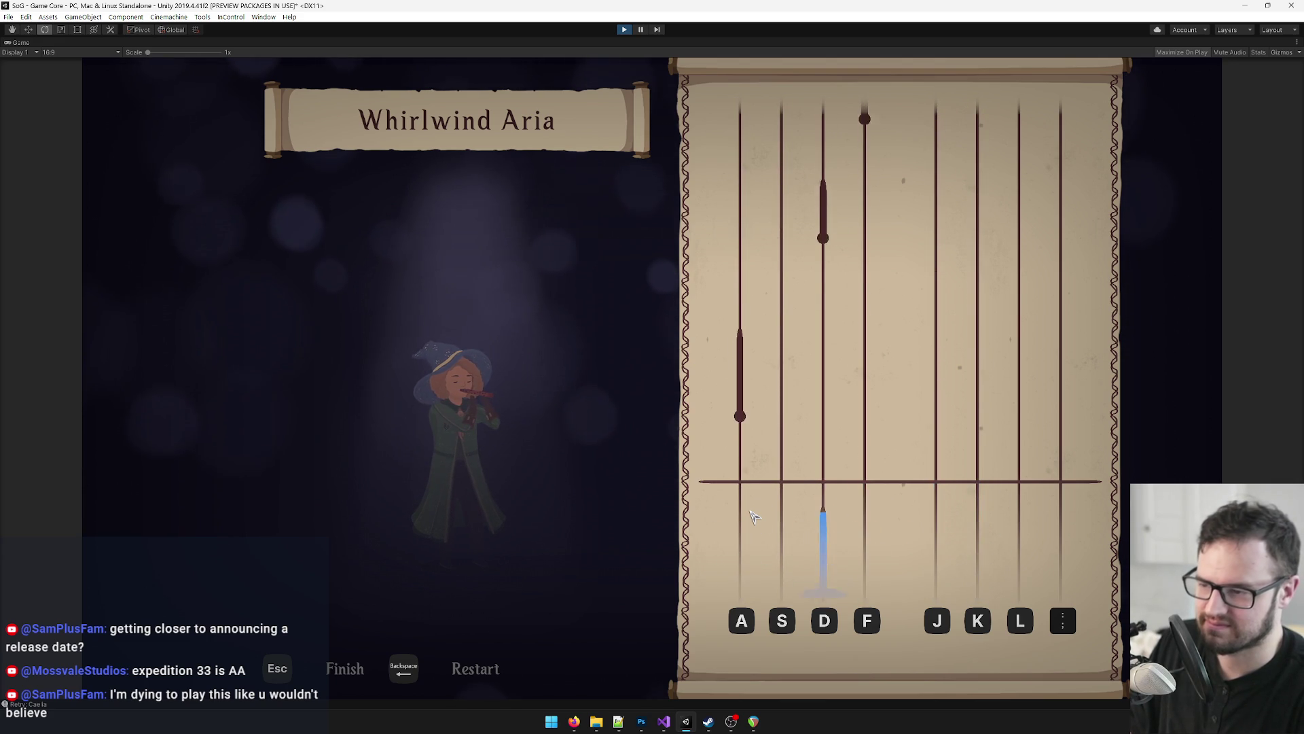
key(a)
key(d)
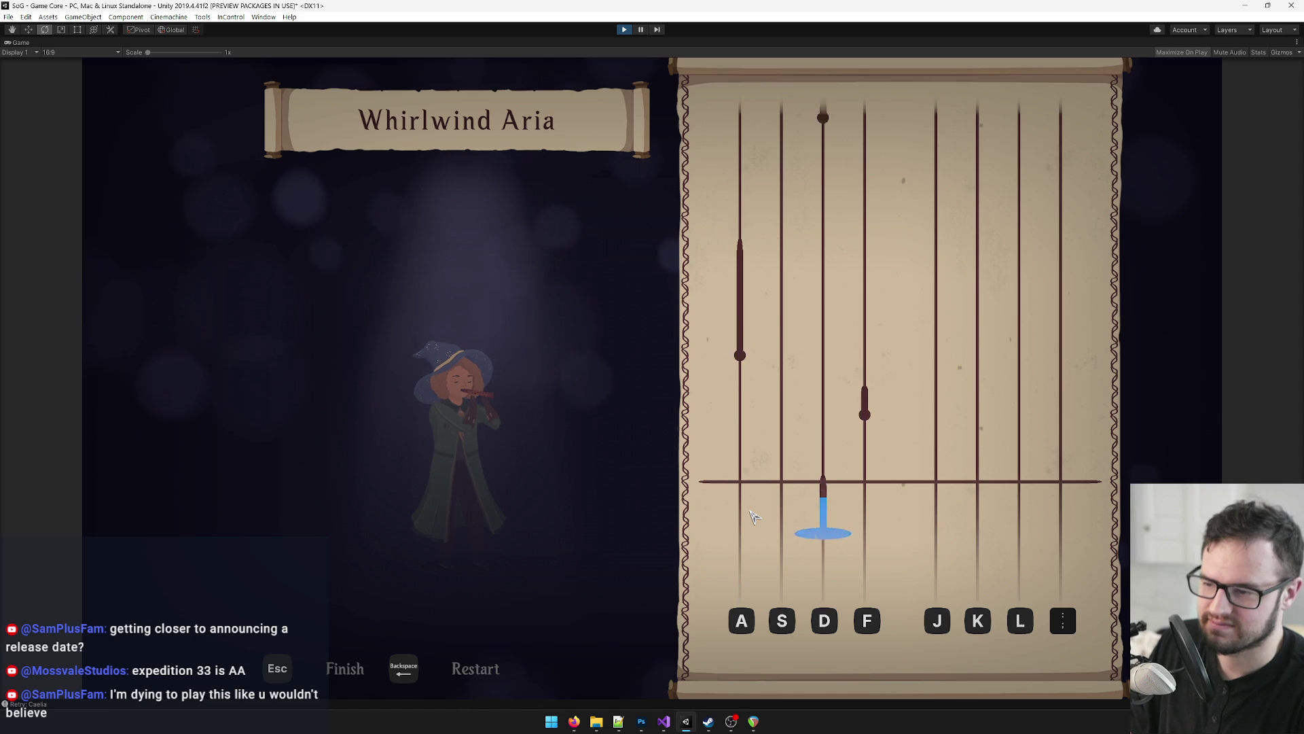
key(f)
key(a)
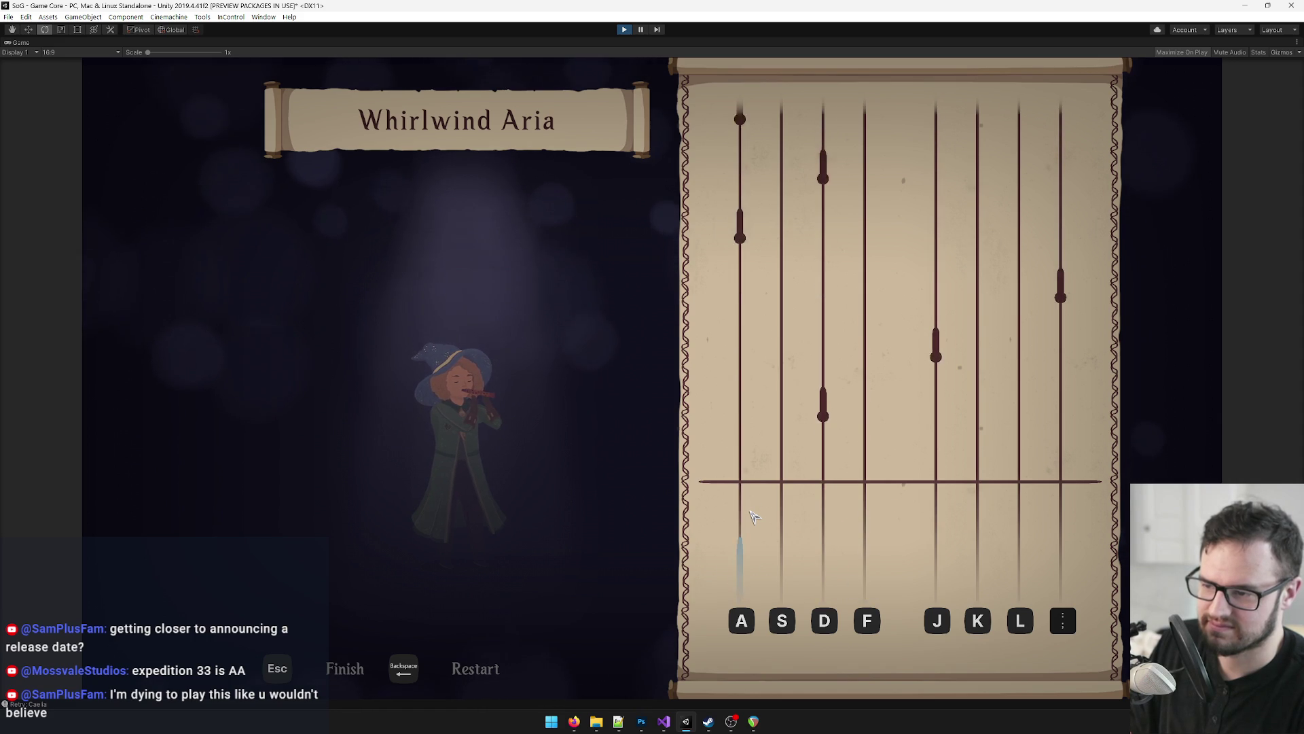
key(d)
key(j)
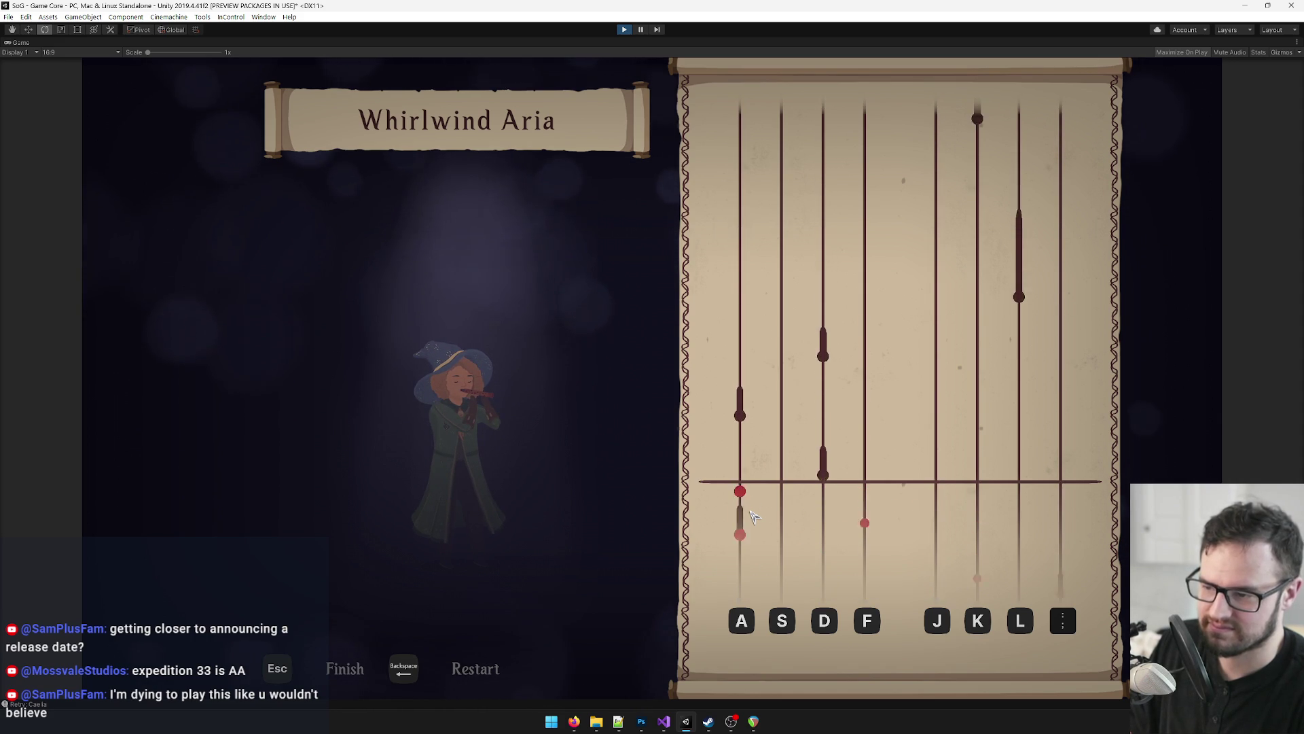
key(a)
key(d)
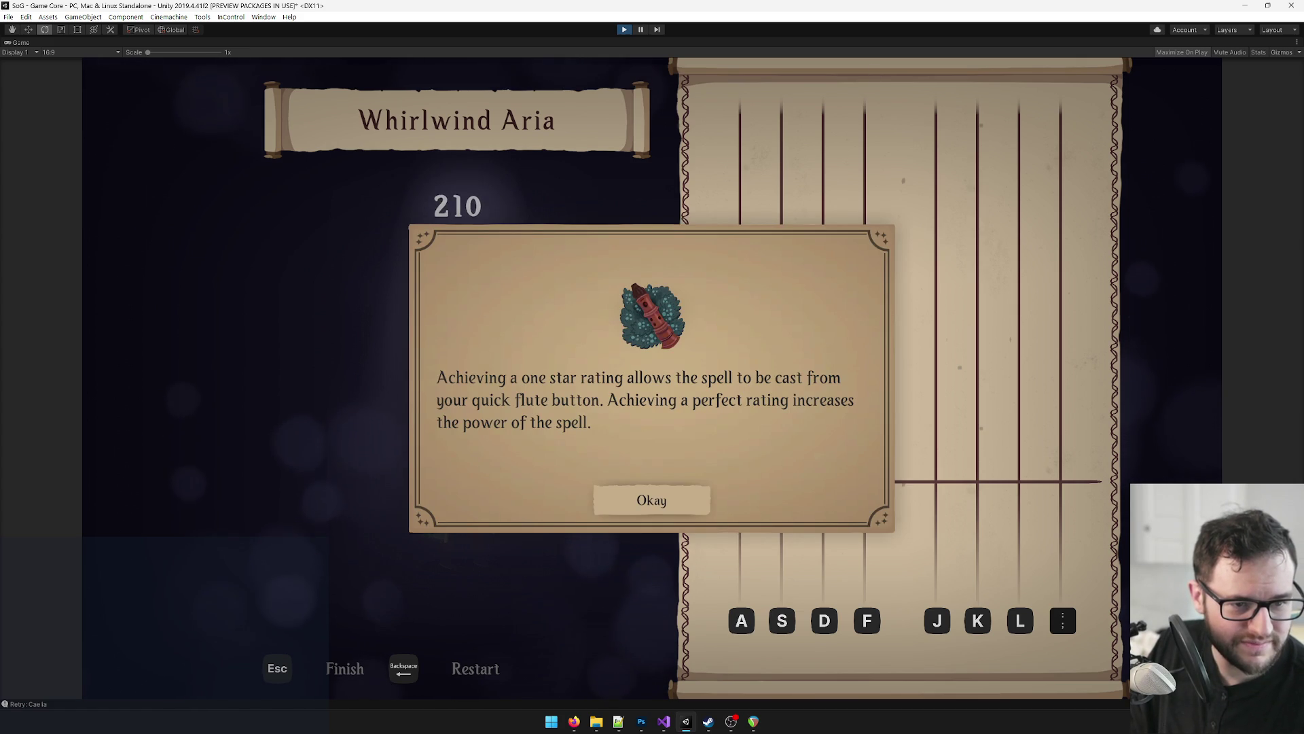
click(625, 31)
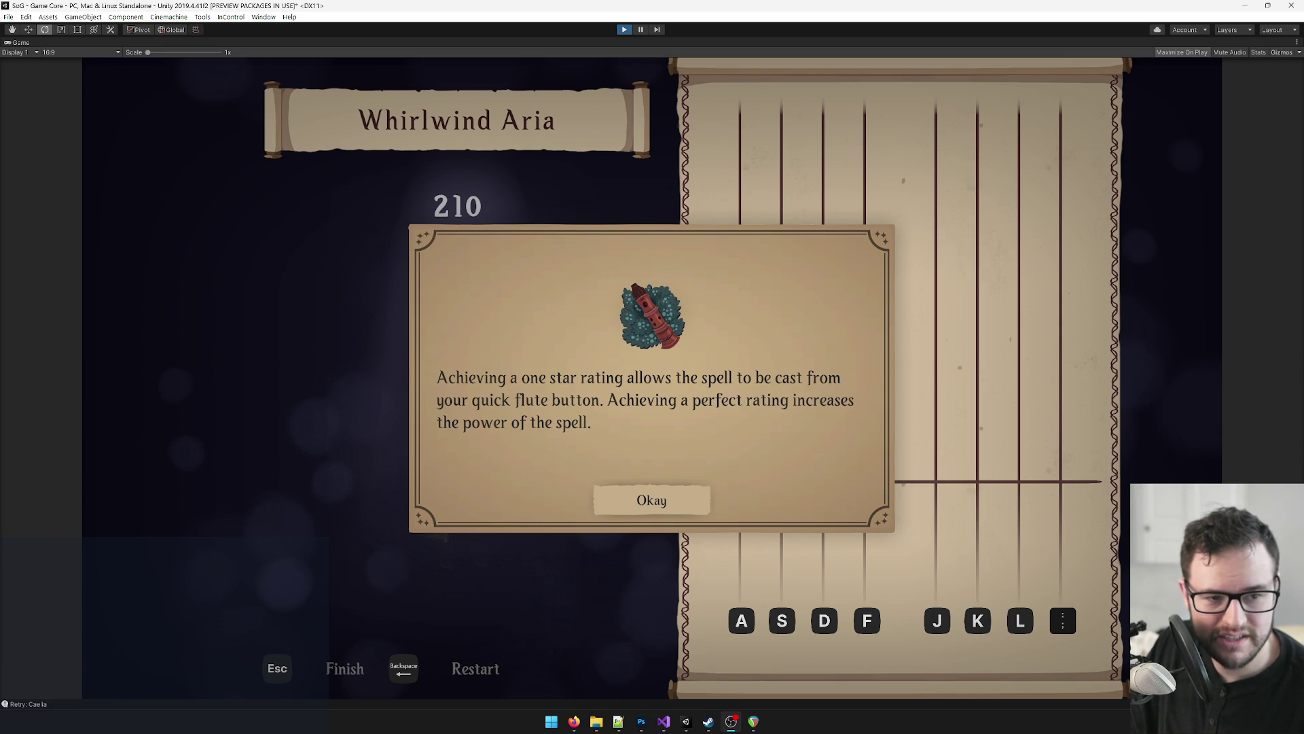
Step: Press Escape to restore the normal Unity editor layout
key(Escape)
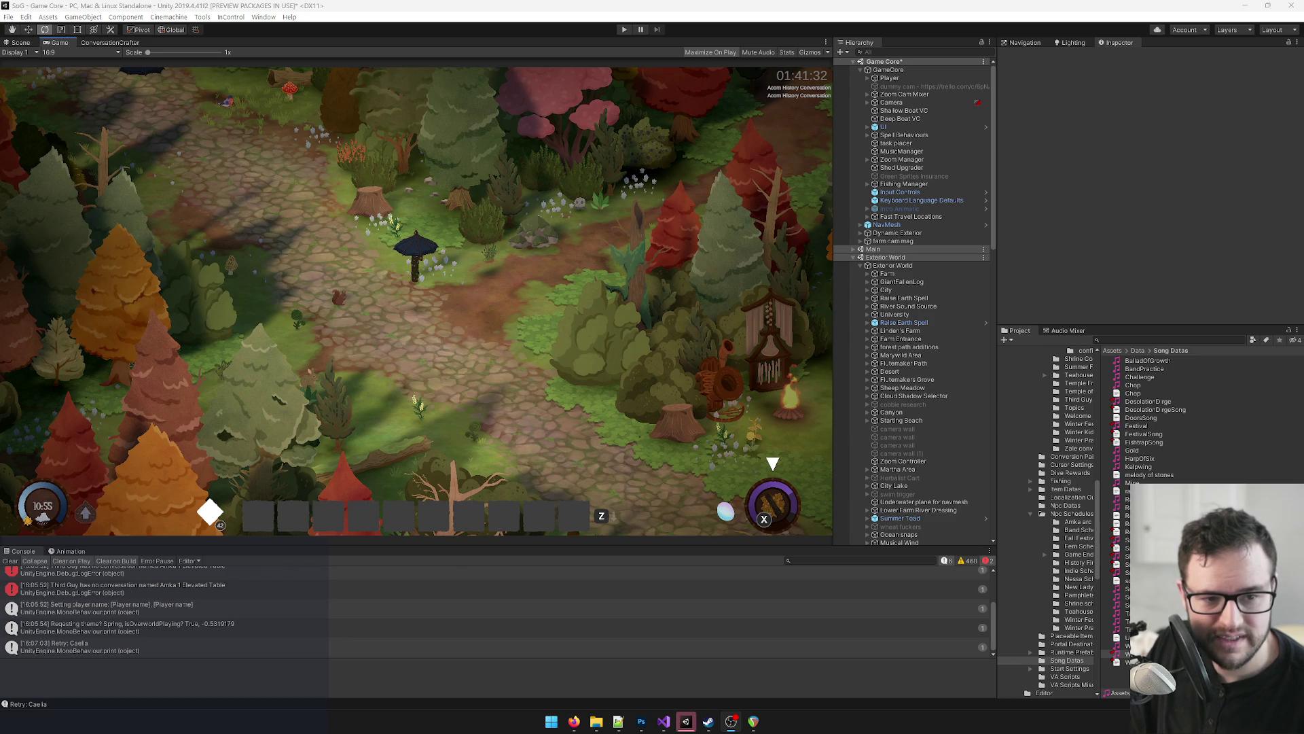
Step: Delete the repeated 0, 1 and 2, 1 note lines near the end of WhirlwindAriaSong.txt
click(669, 720)
click(123, 437)
click(122, 425)
drag(95, 458, 21, 450)
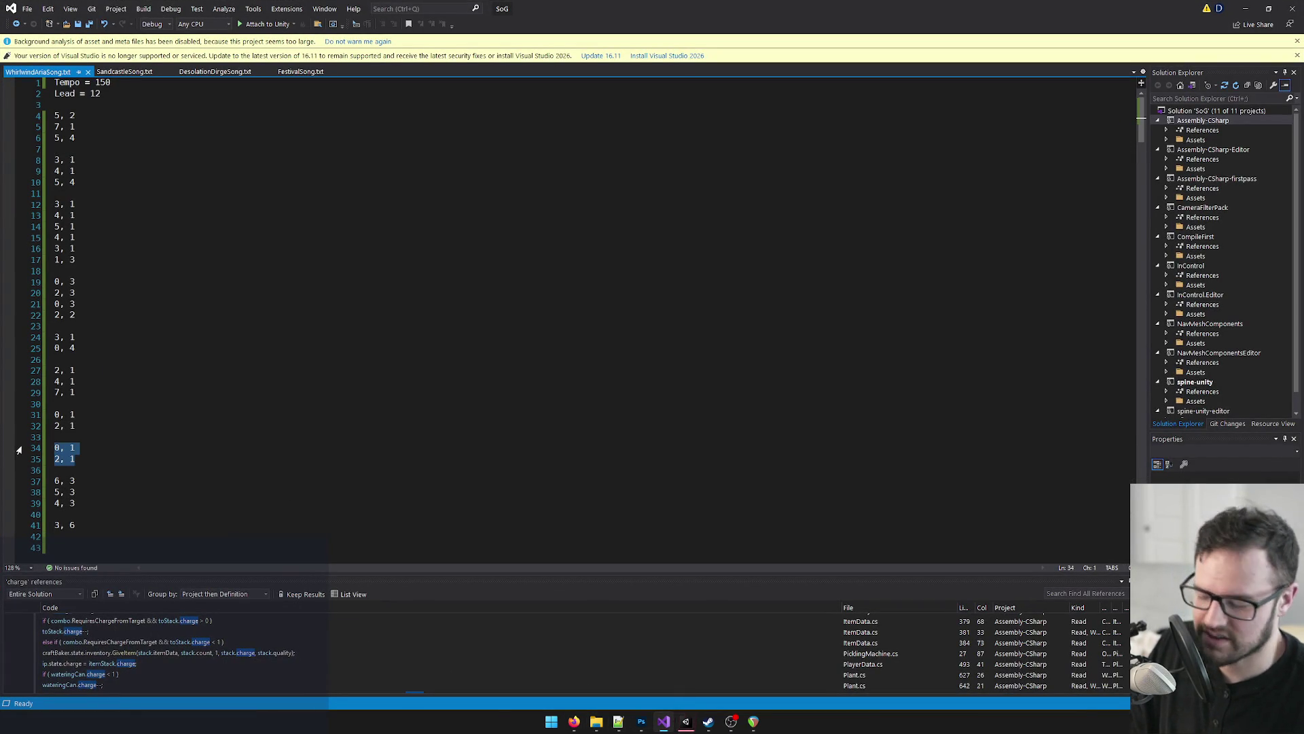
text(=)
key(BackSpace)
key(BackSpace)
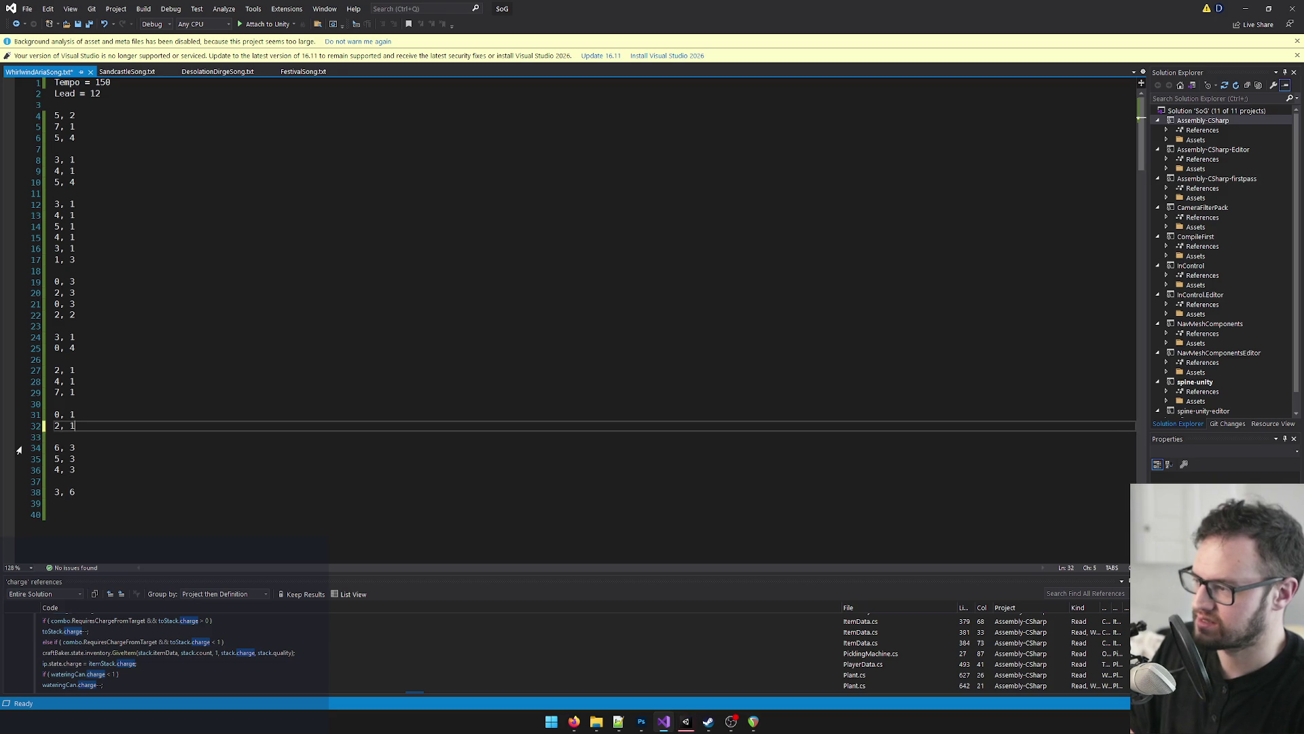
Step: Save the trimmed chart and relaunch the game in Unity
key(Up)
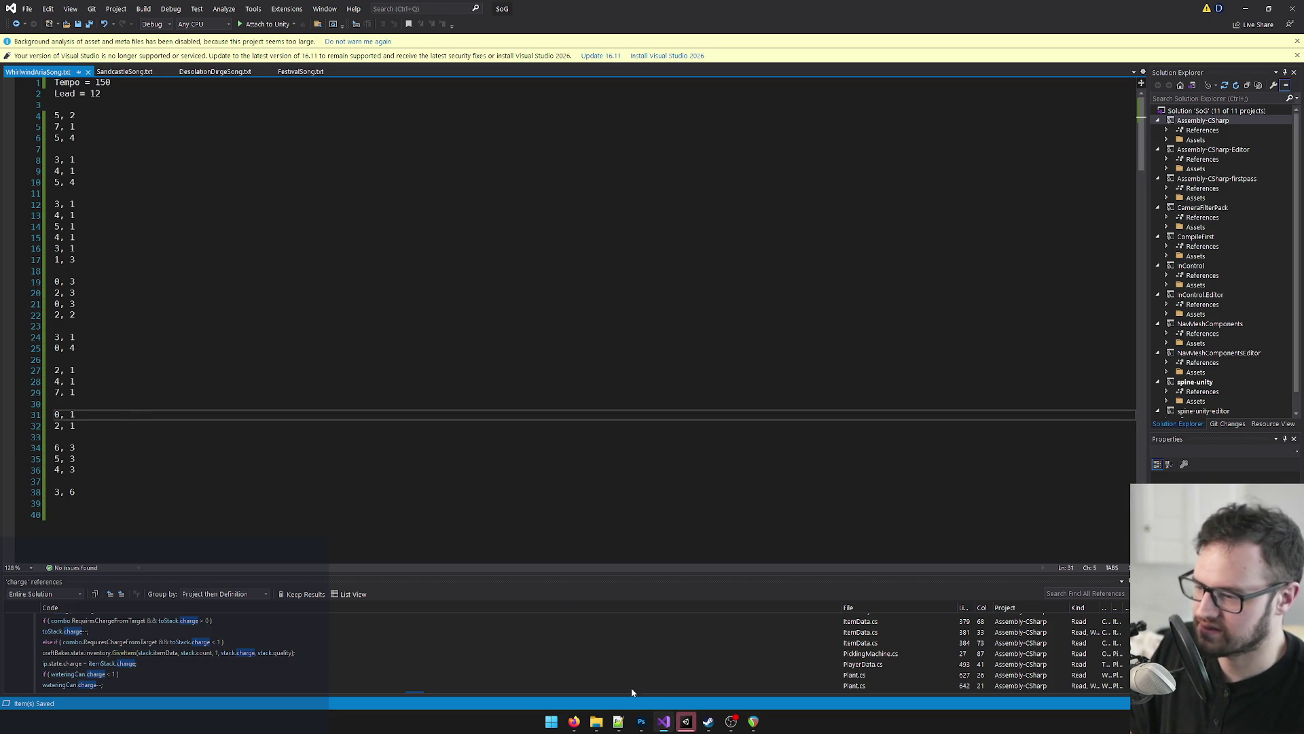
click(688, 721)
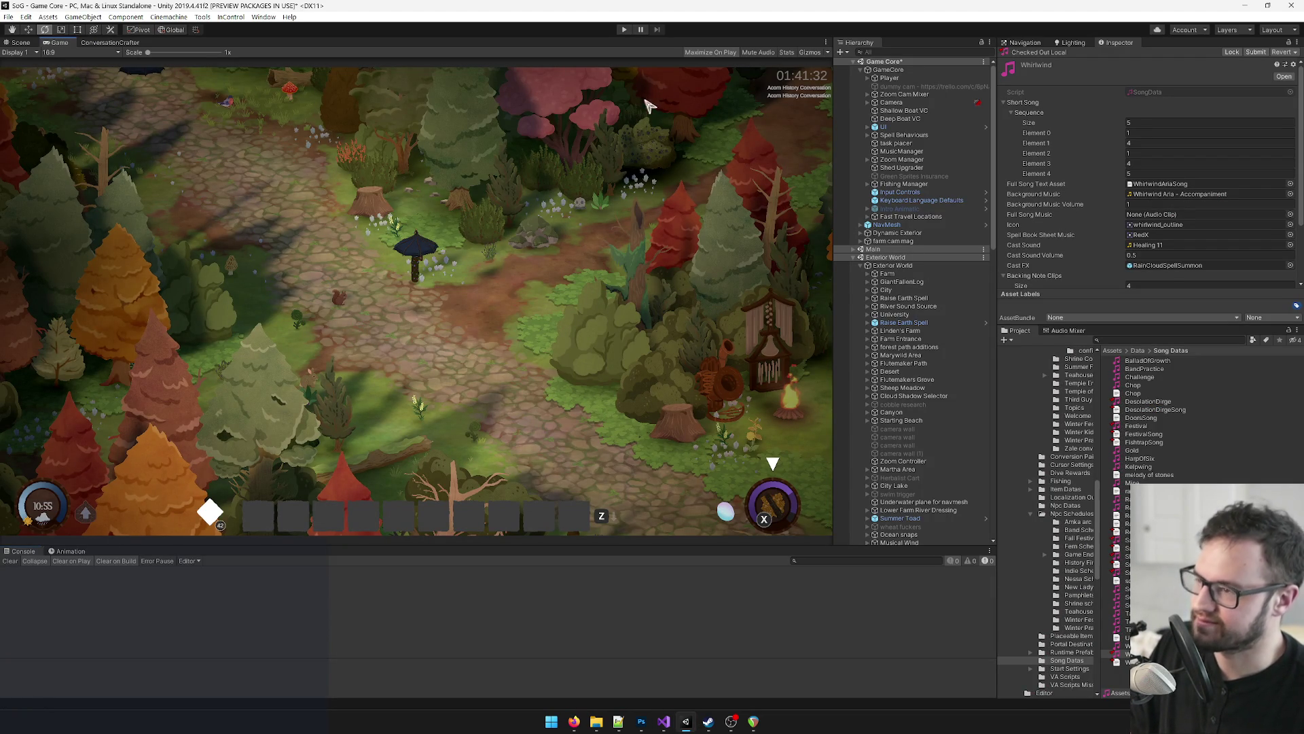
click(625, 30)
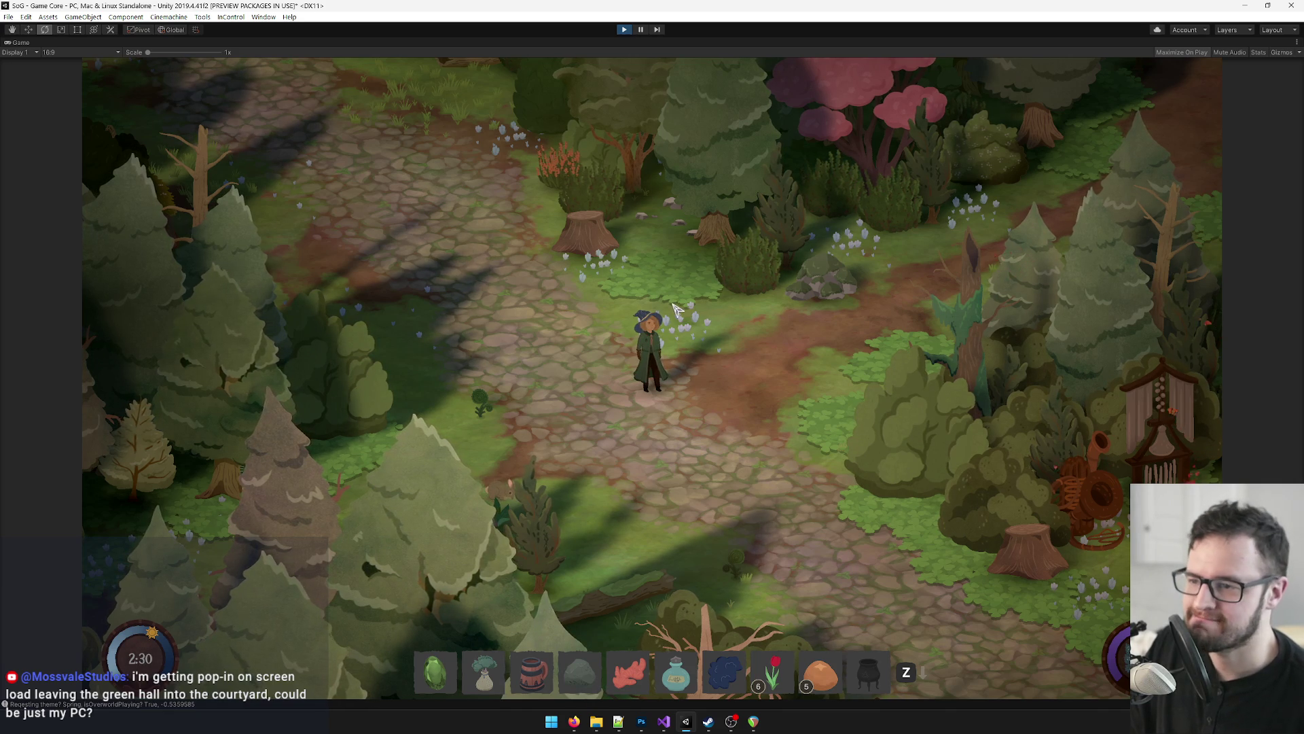
Step: Walk the witch right, open the inventory's songs page, and pick Whirlwind Aria
key(d)
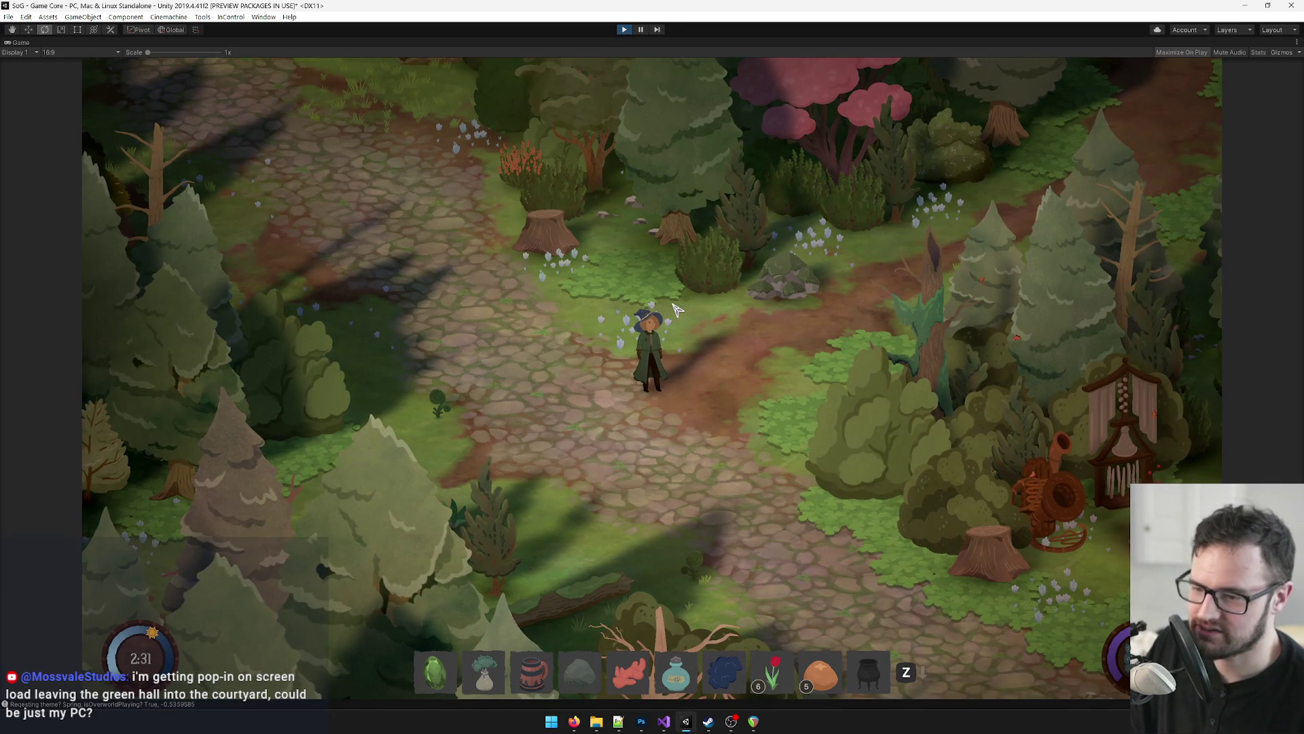
key(Escape)
key(Escape)
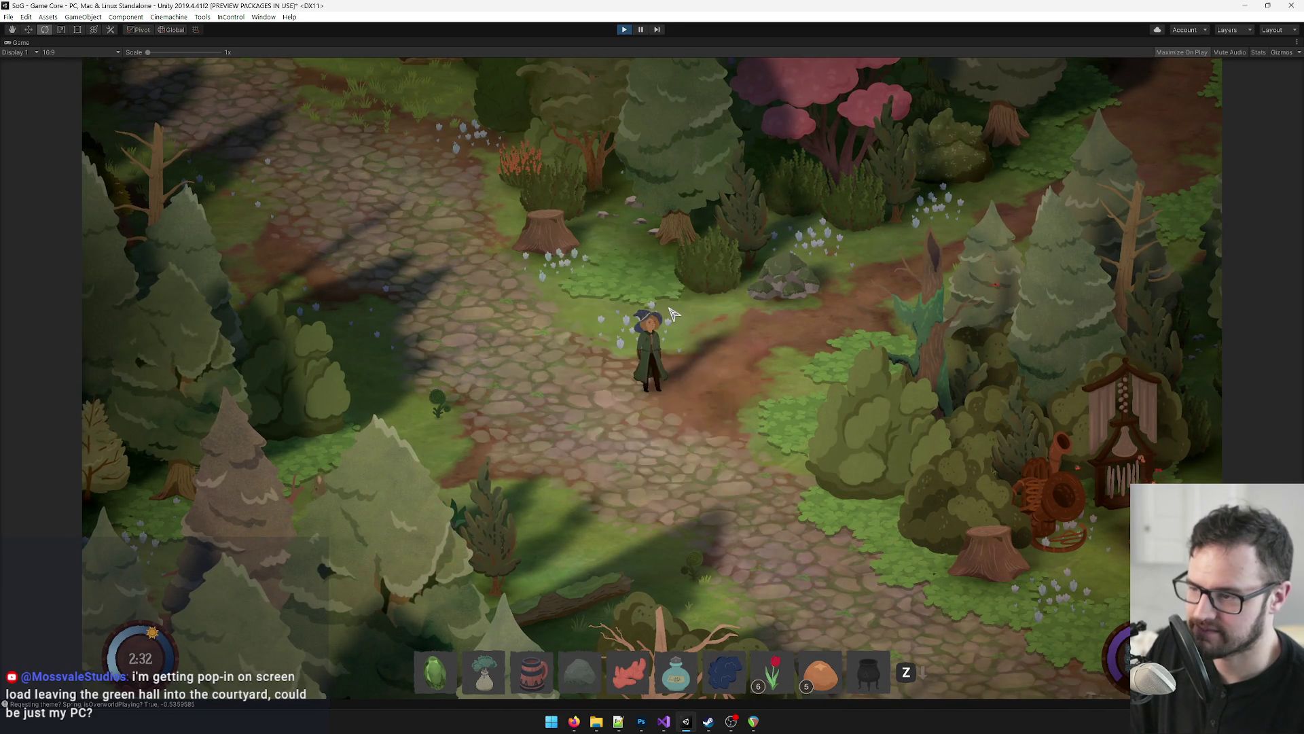
key(i)
click(328, 347)
scroll(537, 428, down, 3)
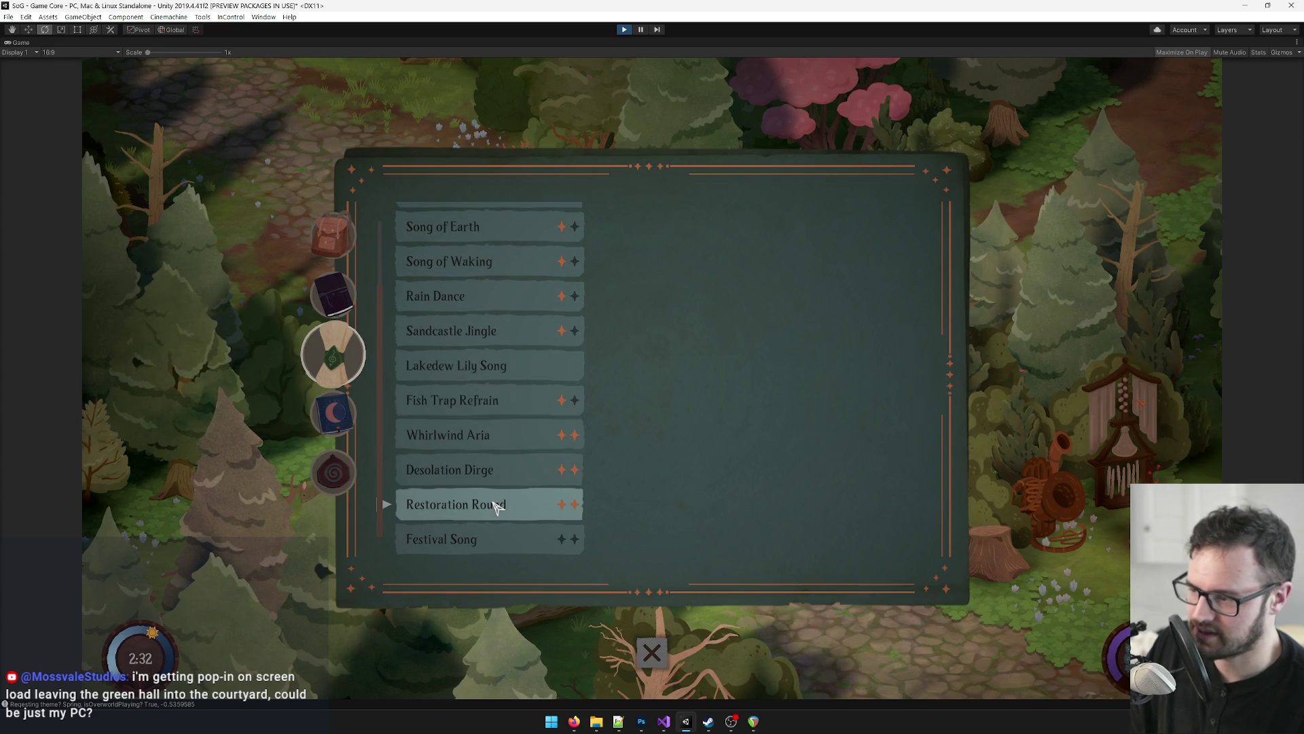
click(503, 447)
Step: Start the Whirlwind Aria practice and hit the falling notes until the star-rating tip appears at 222 points
click(762, 516)
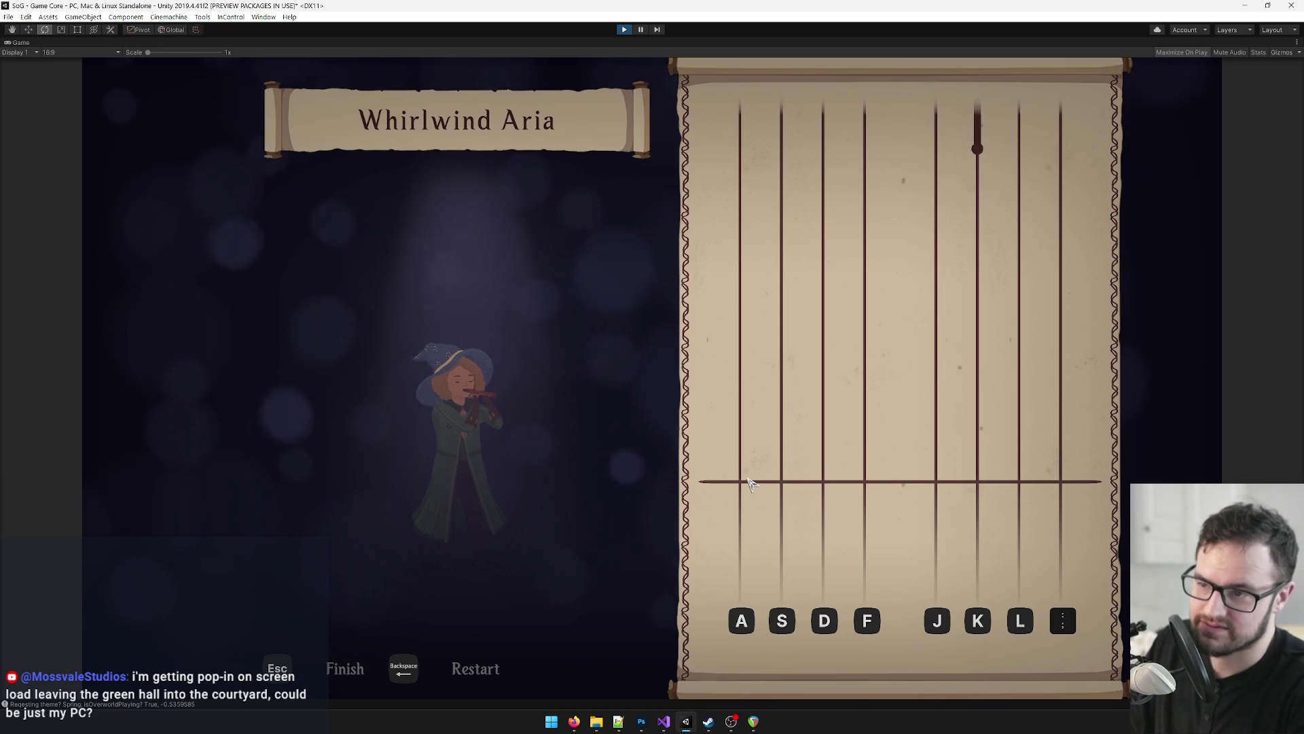
key(k)
key(l)
key(k)
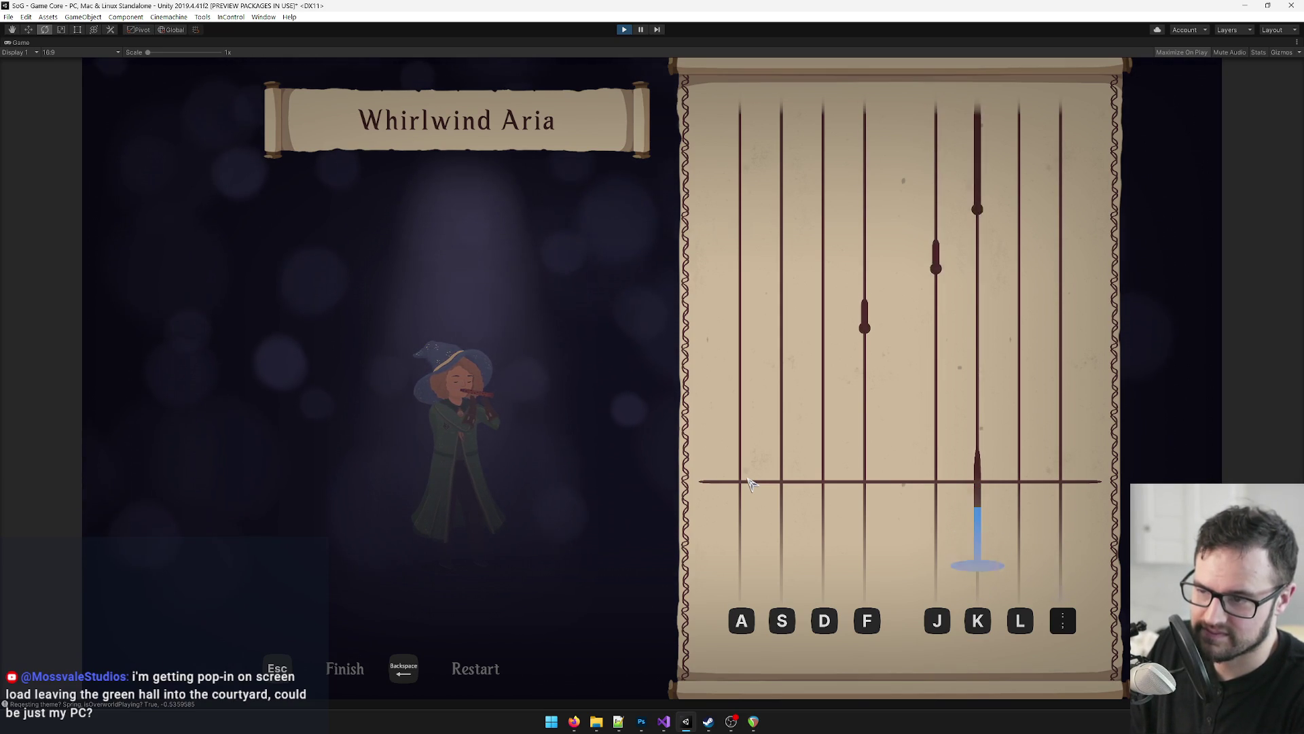
key(f)
key(j)
key(k)
key(f)
key(j)
key(k)
key(j)
key(s)
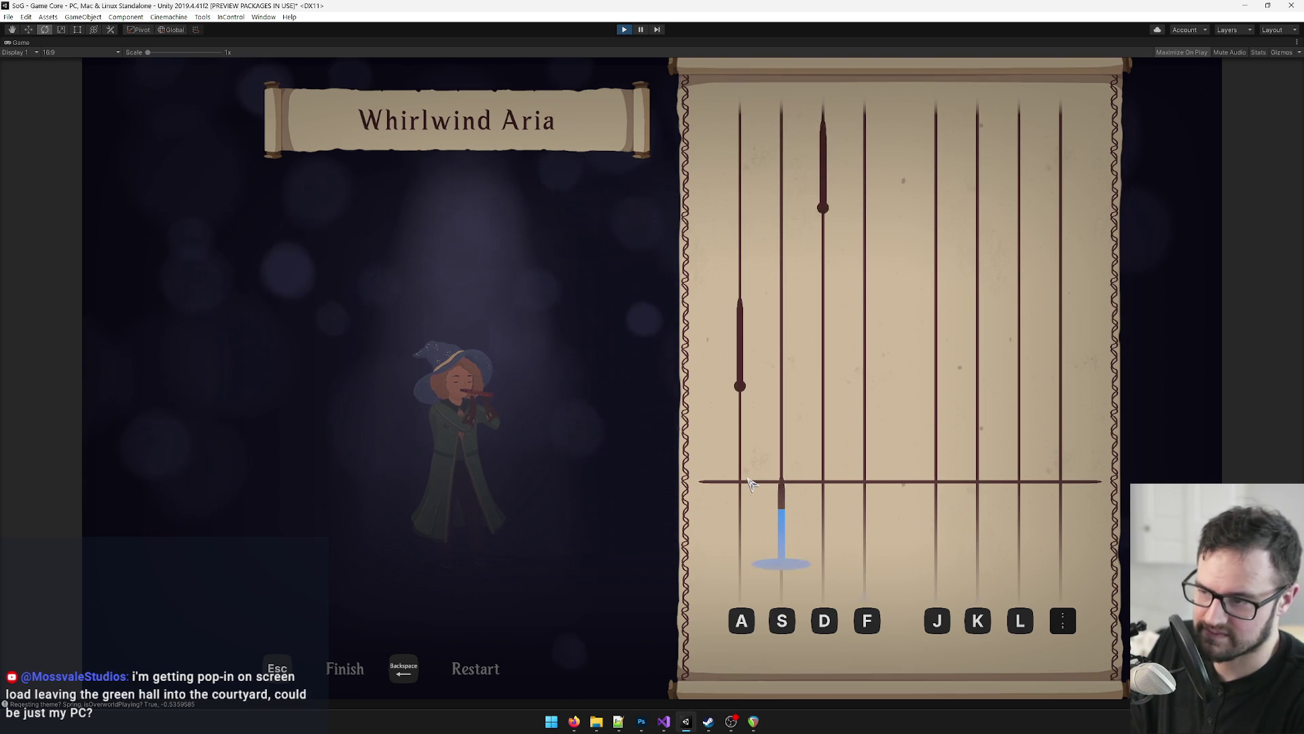
key(a)
key(d)
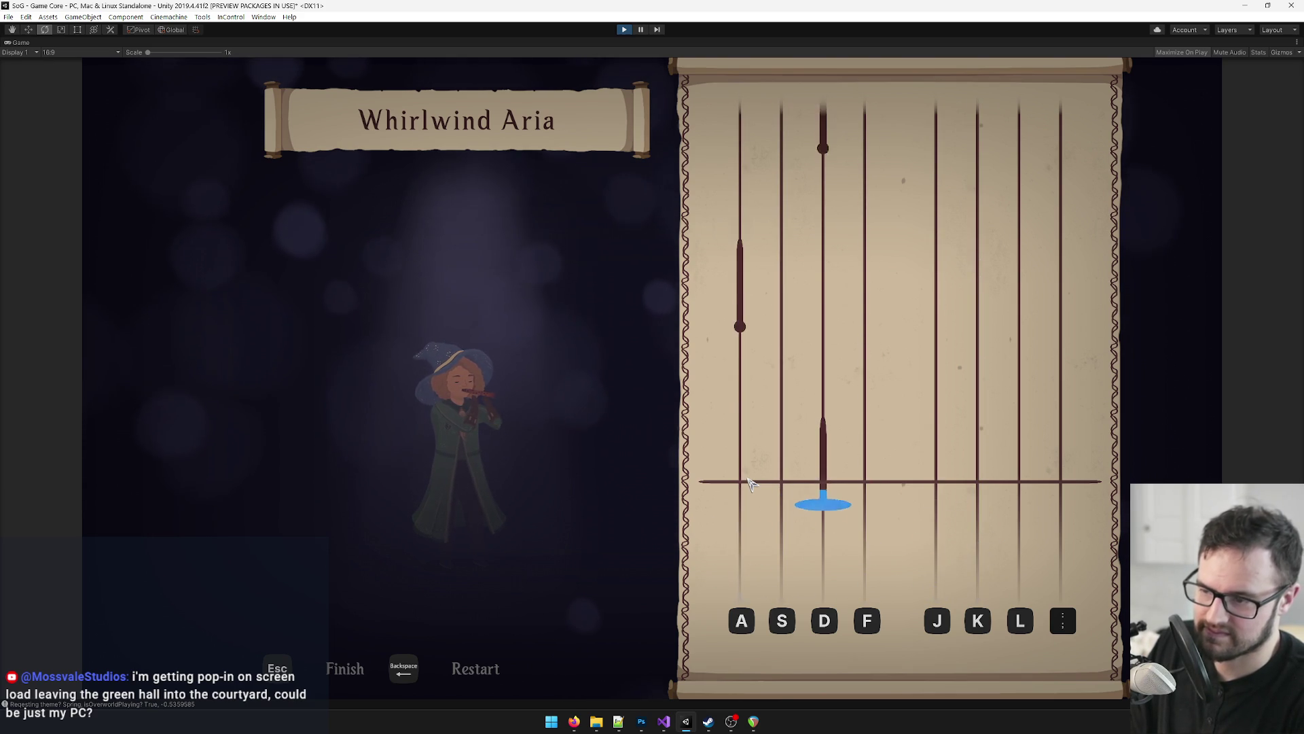
key(a)
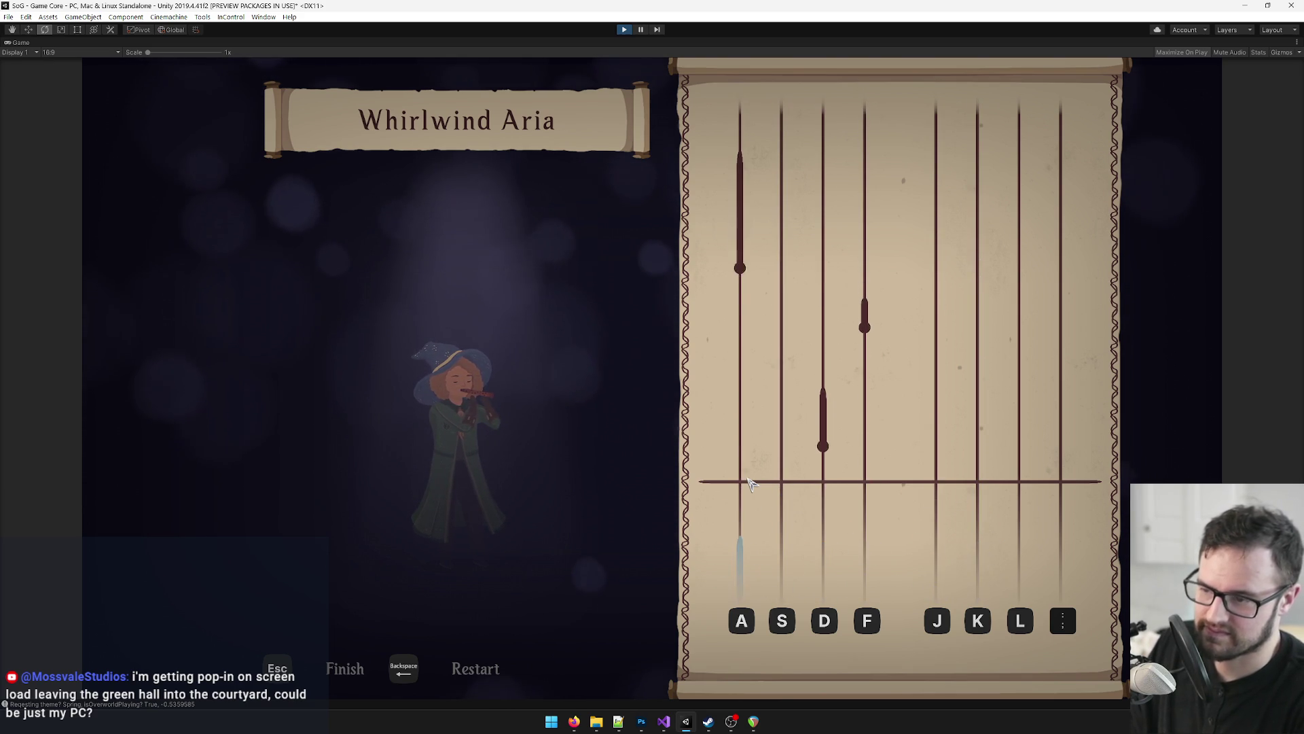
key(d)
key(f)
key(a)
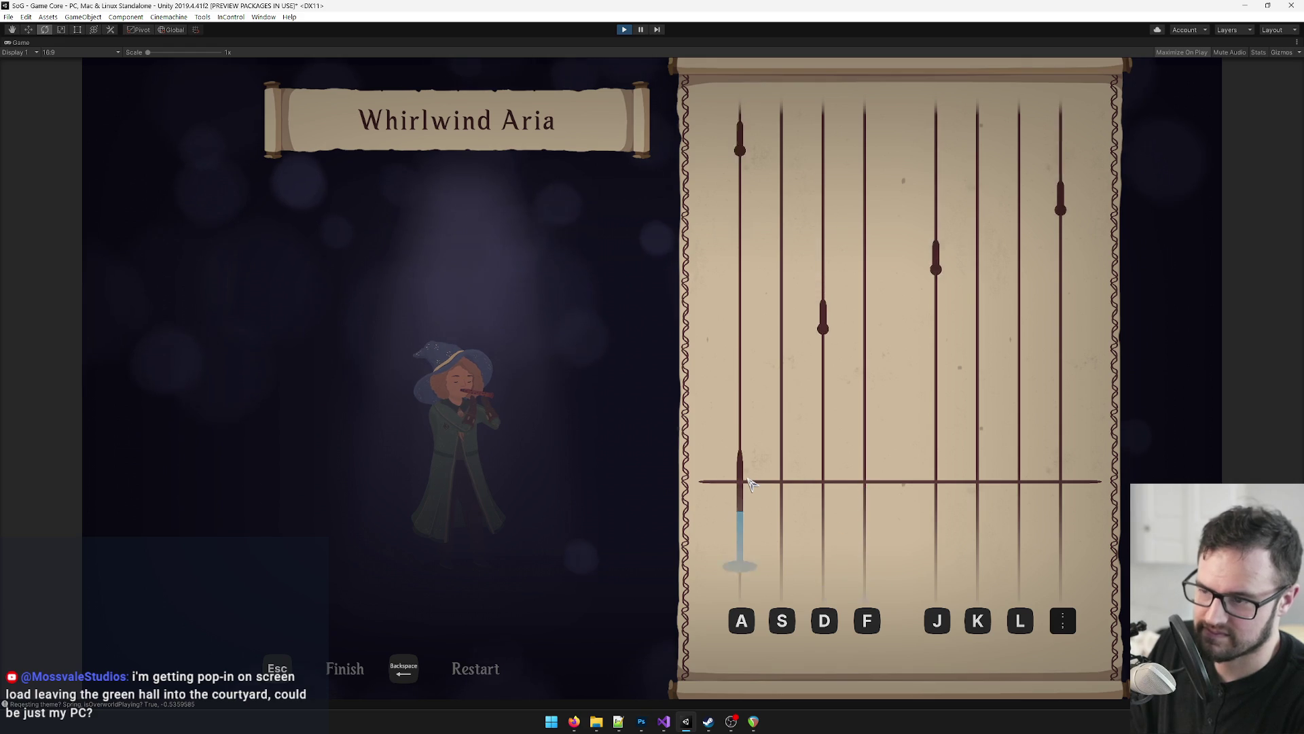
key(d)
key(a)
key(d)
key(l)
key(k)
key(j)
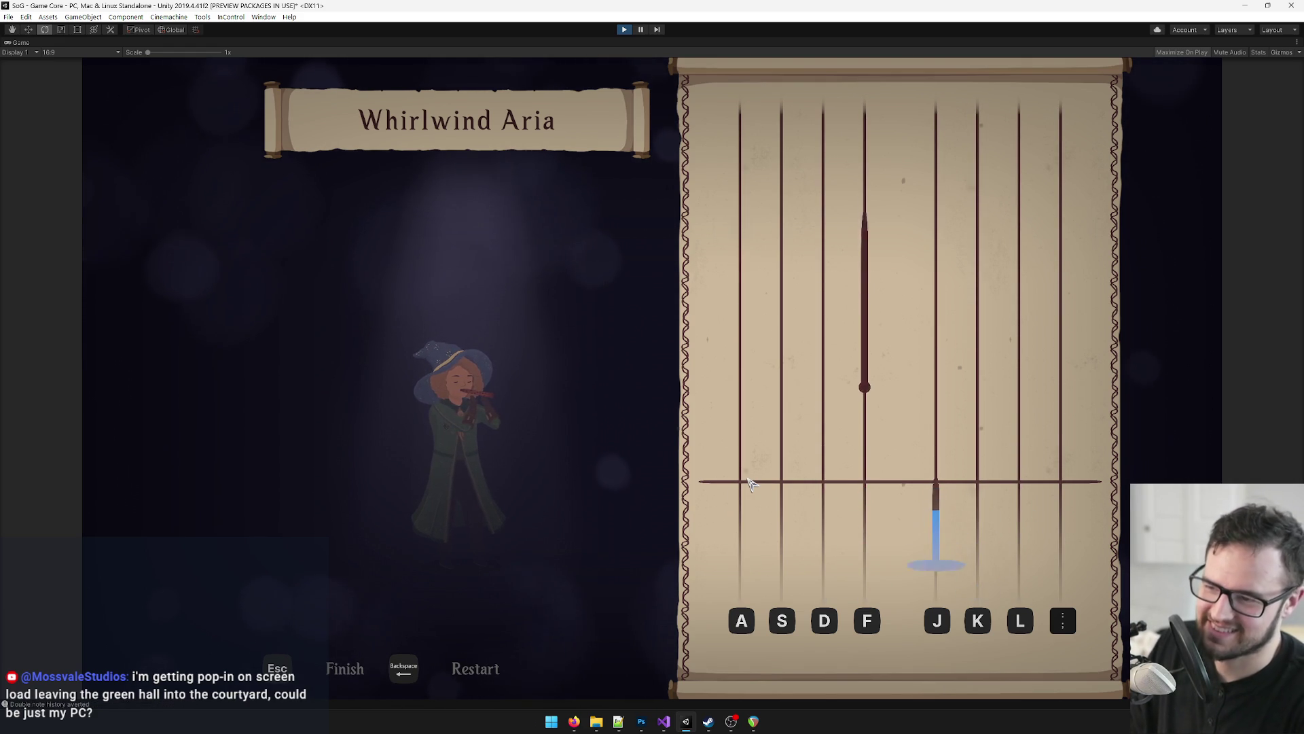
key(f)
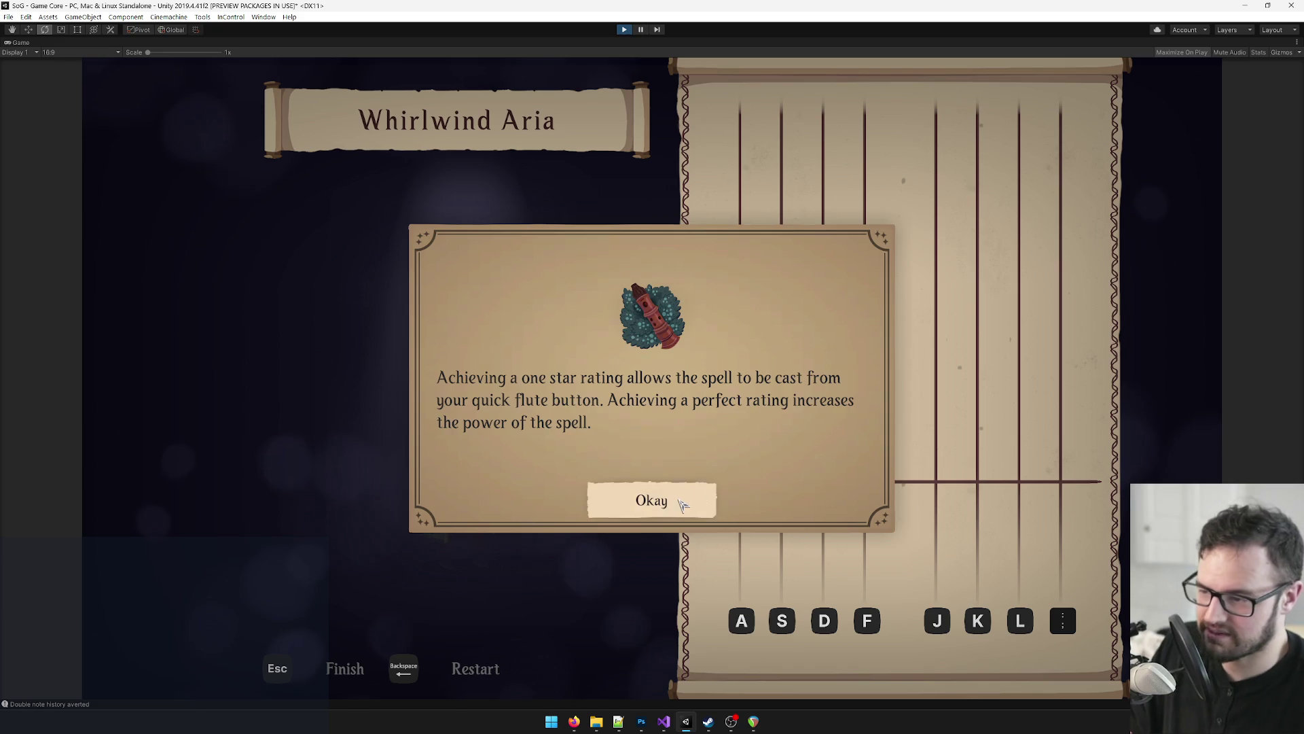
Step: Dismiss the spell-rating tip and play the first half of Whirlwind Aria with the lane keys
click(676, 500)
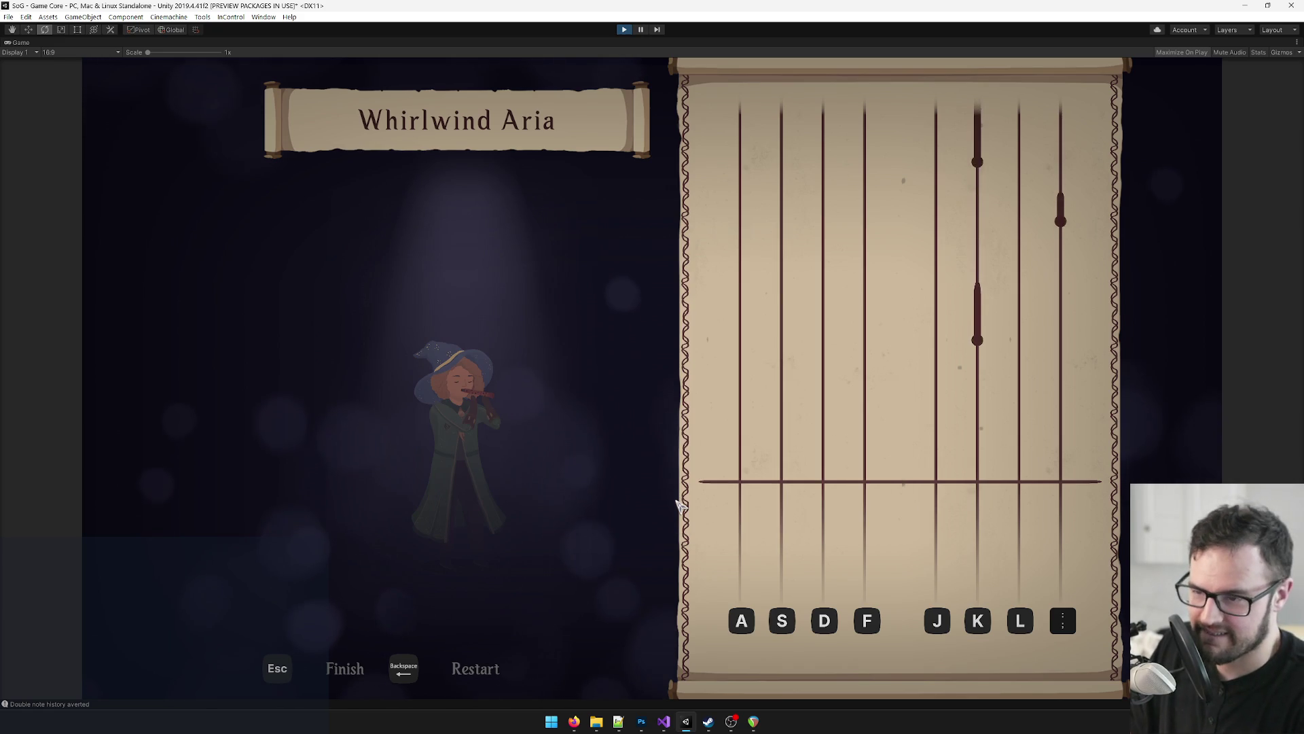
key(k)
key(l)
key(k)
key(f)
key(j)
key(k)
key(f)
key(j)
key(k)
key(j)
key(f)
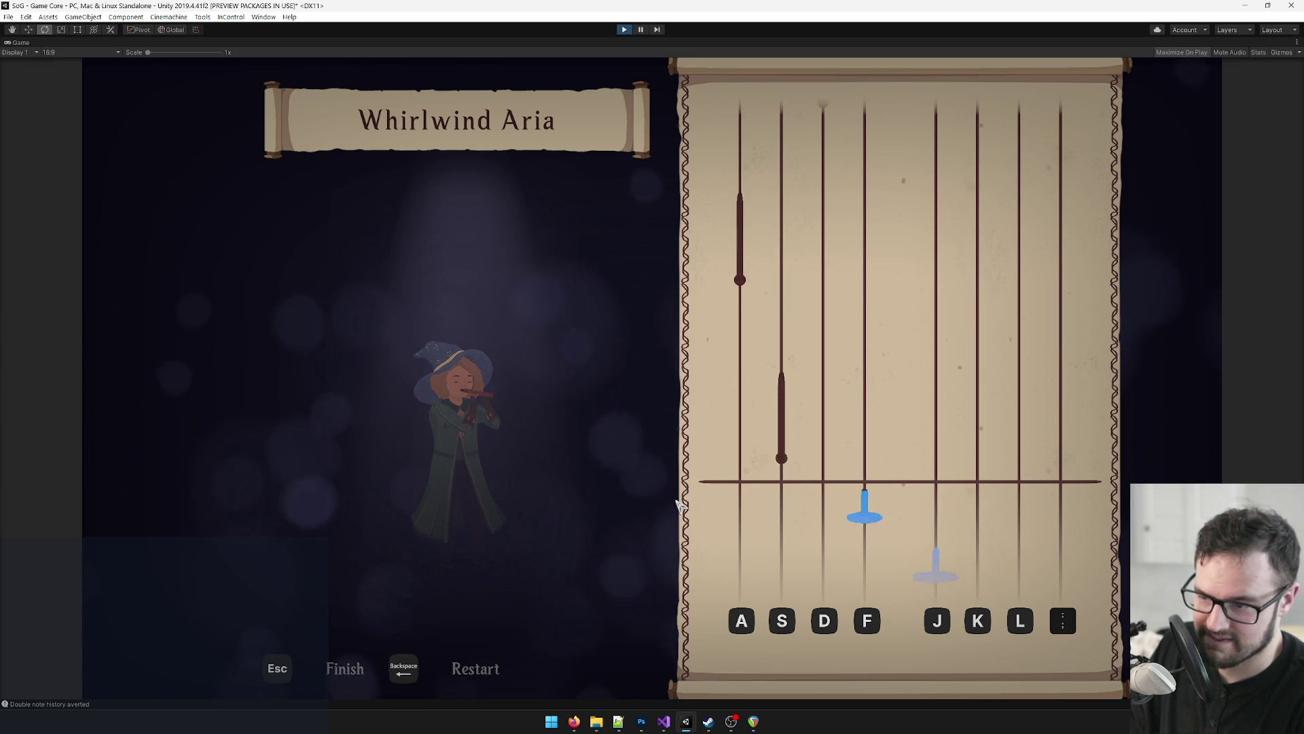
key(a)
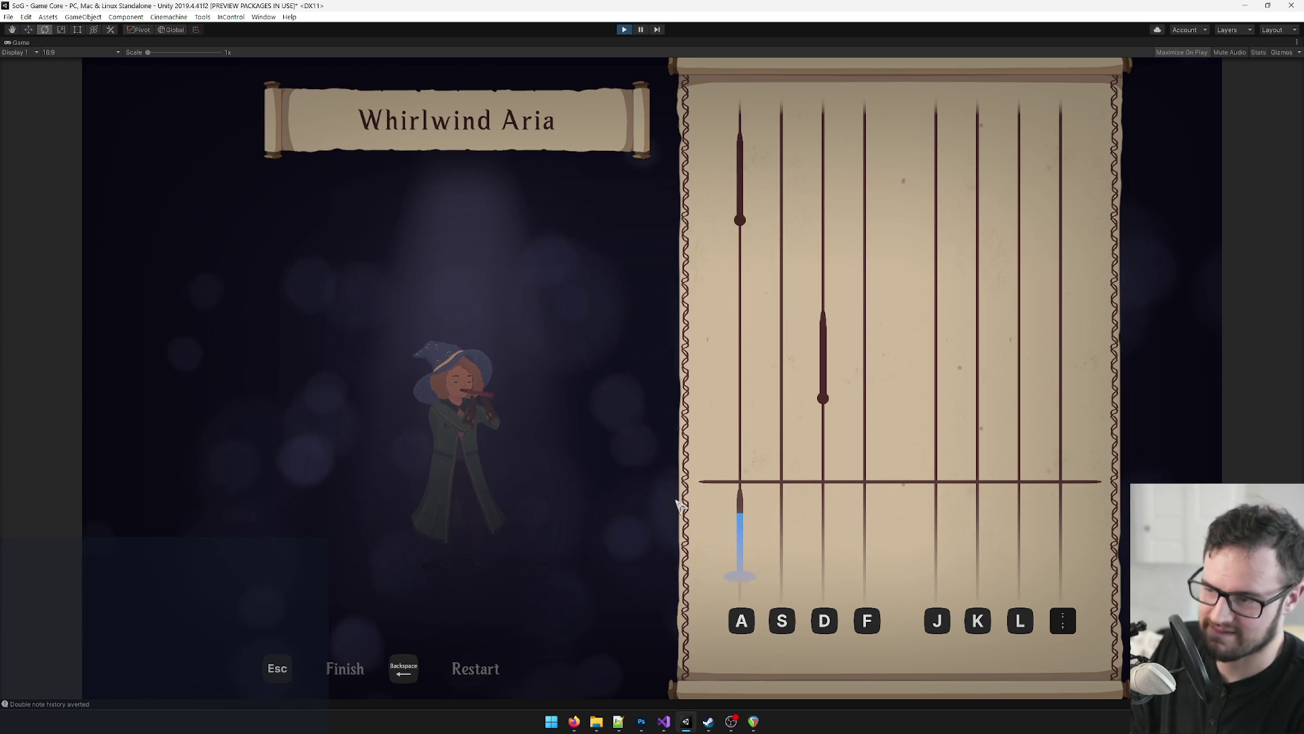
key(d)
key(a)
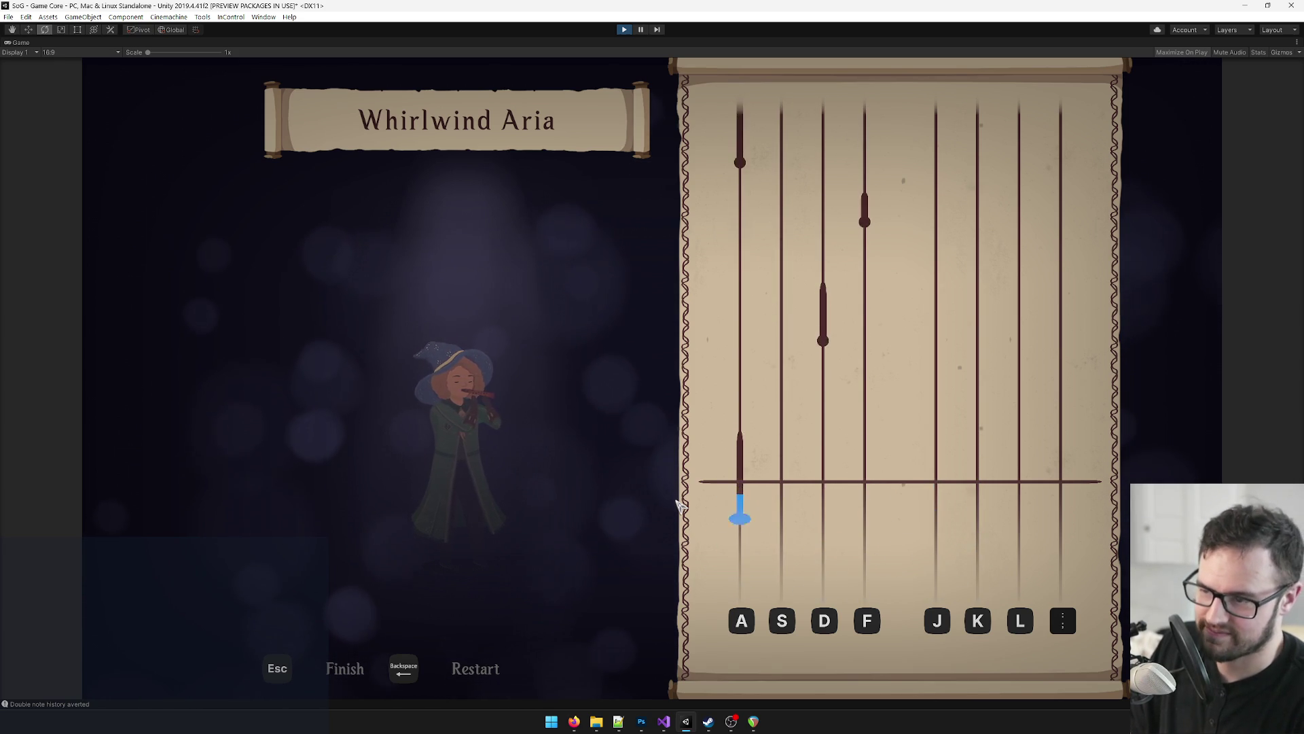
key(d)
key(f)
key(a)
key(d)
key(j)
key(semicolon)
key(a)
key(d)
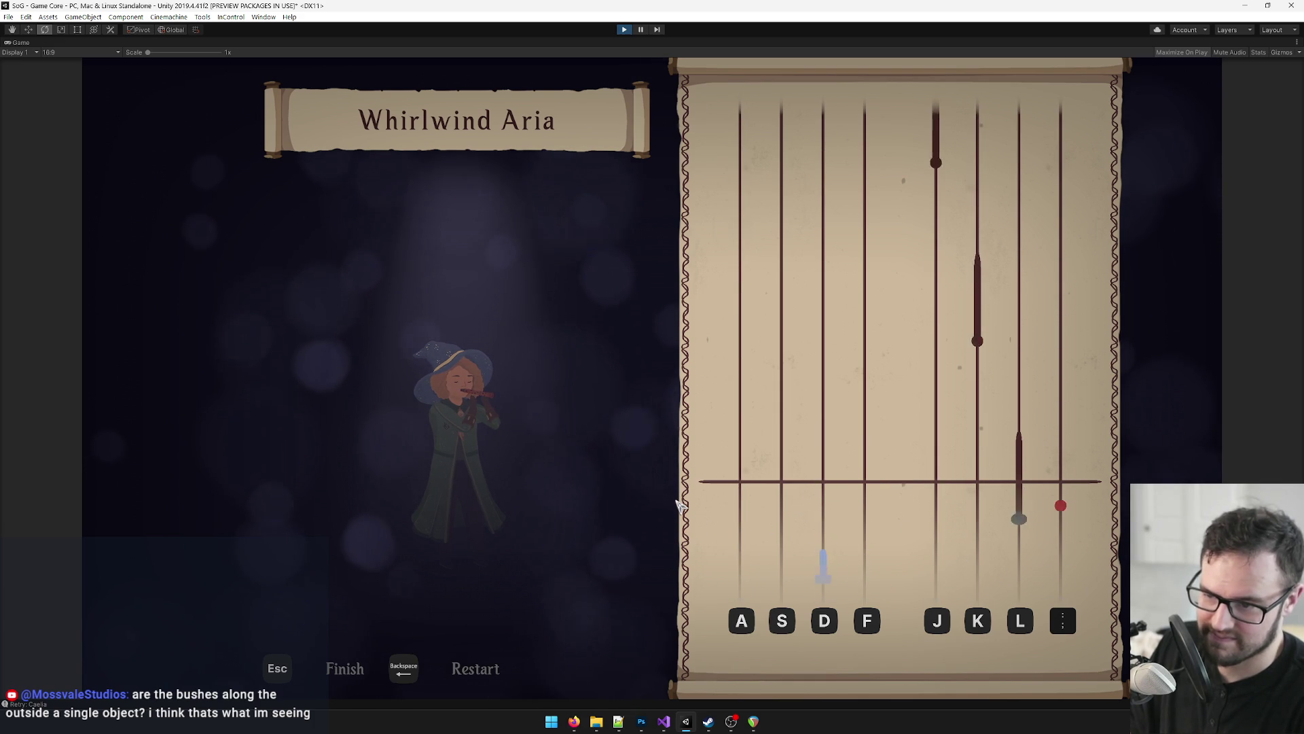
key(k)
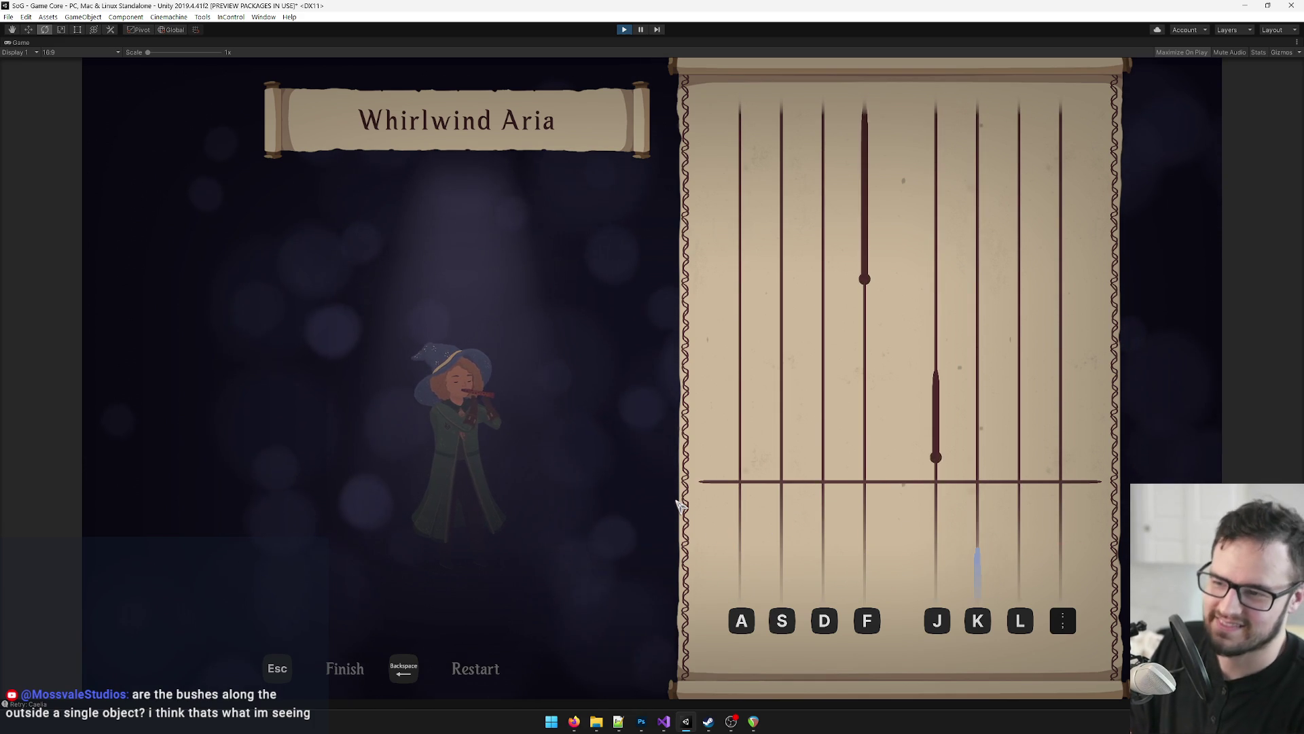
key(j)
key(f)
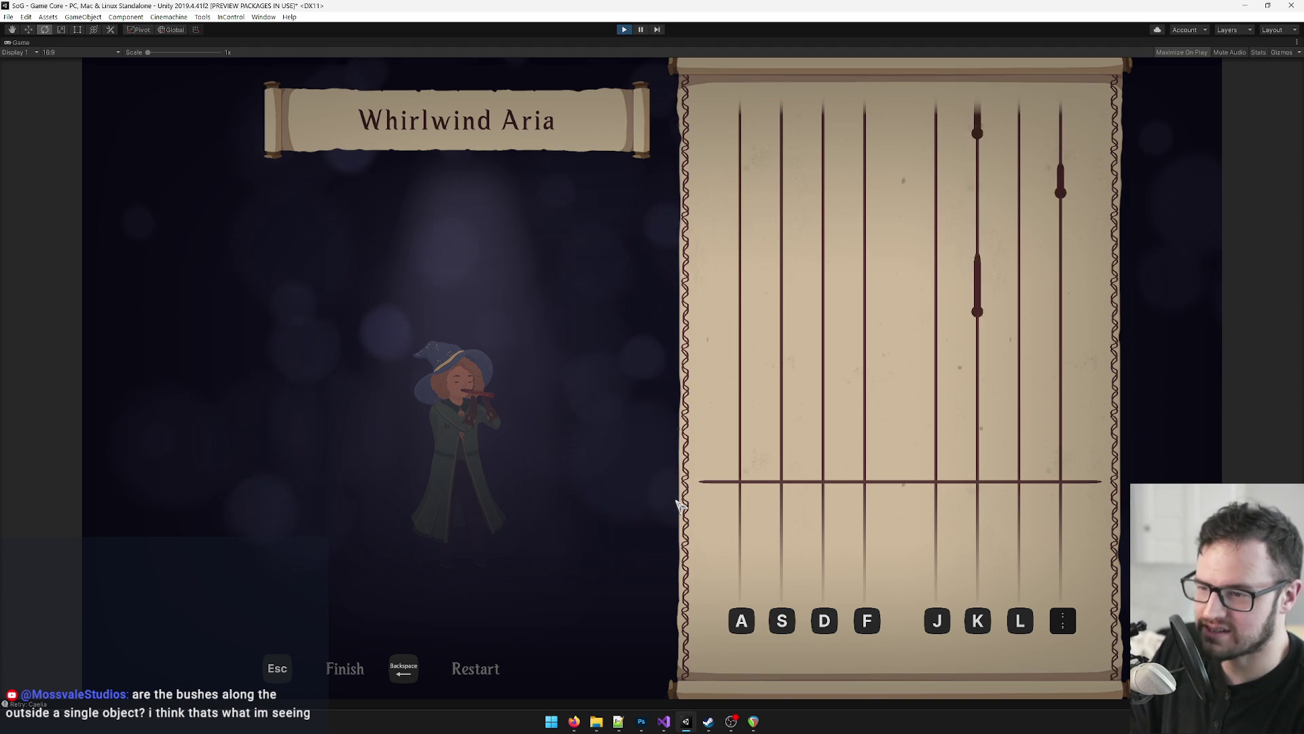
Step: Play the rest of the chart to finish at 246 points, then stop the playtest
key(k)
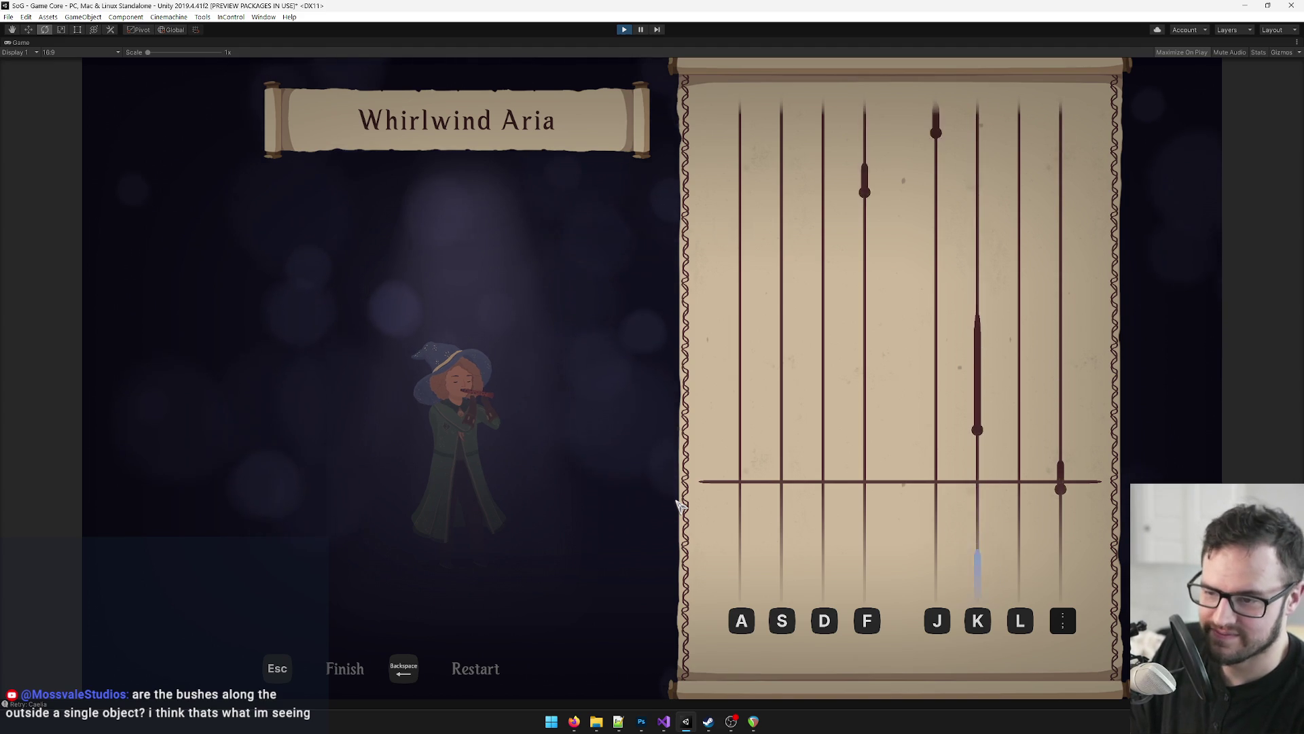
key(f)
key(j)
key(k)
key(f)
key(j)
key(k)
key(j)
key(f)
key(s)
key(a)
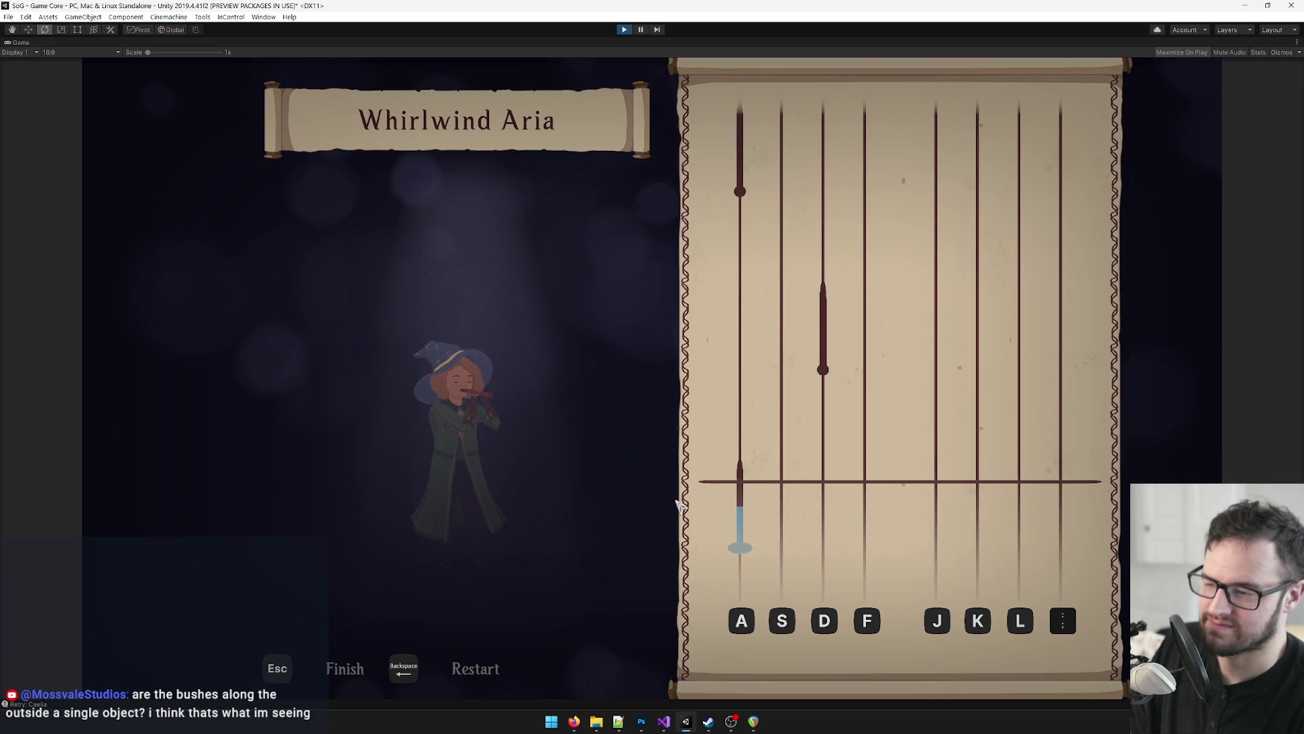
key(d)
key(a)
key(d)
key(f)
key(a)
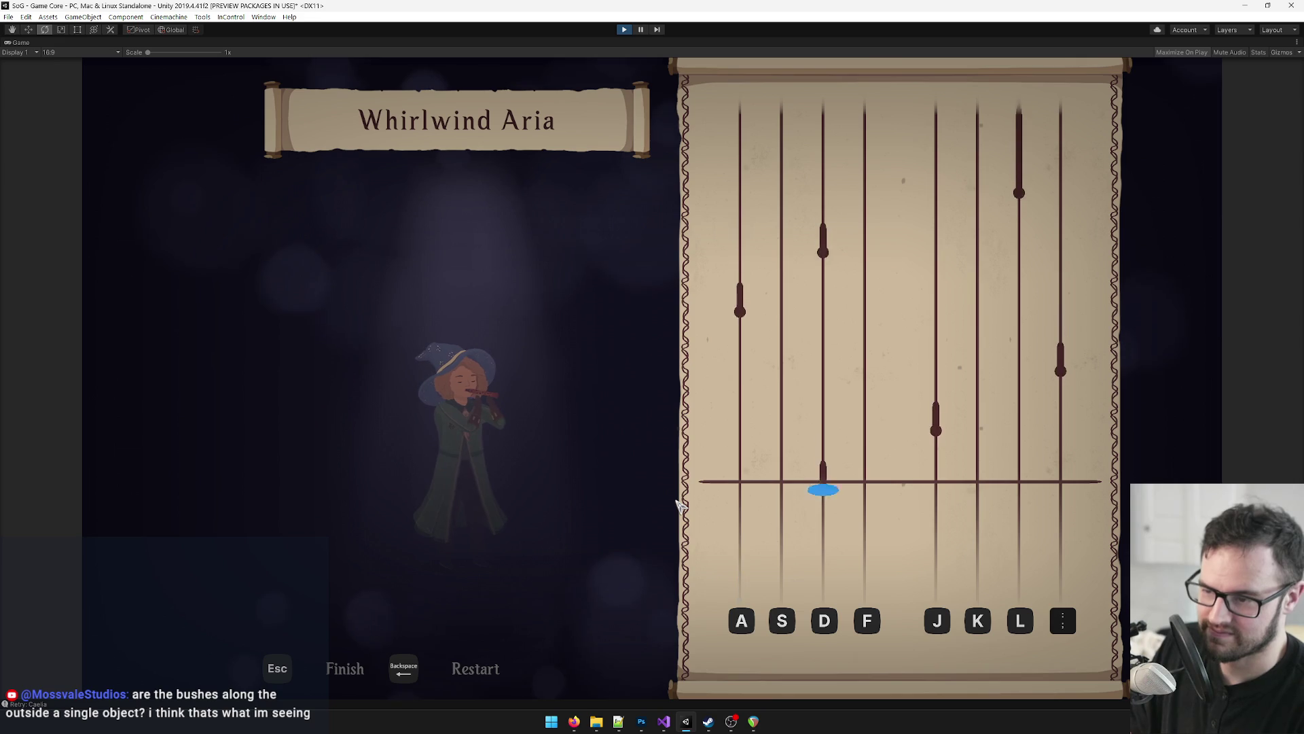
key(d)
key(j)
key(semicolon)
key(a)
key(d)
key(l)
key(k)
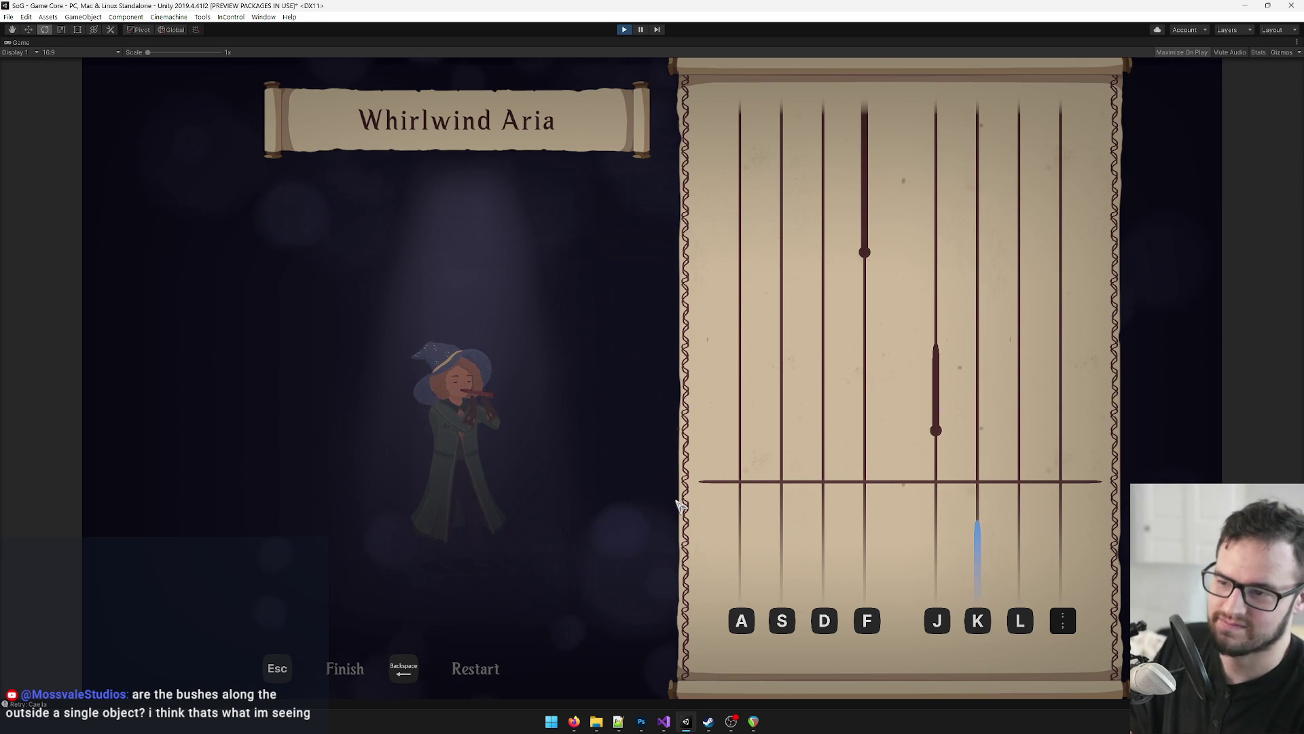
key(j)
key(f)
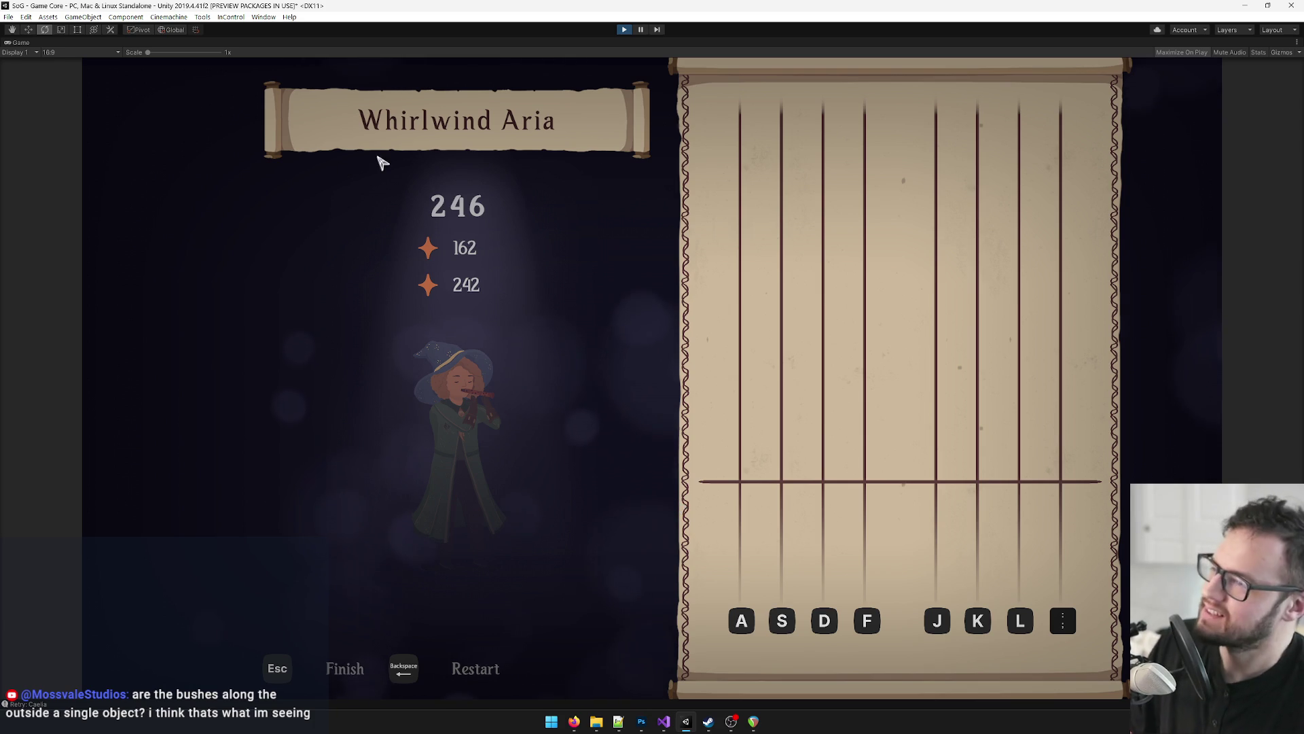
click(622, 30)
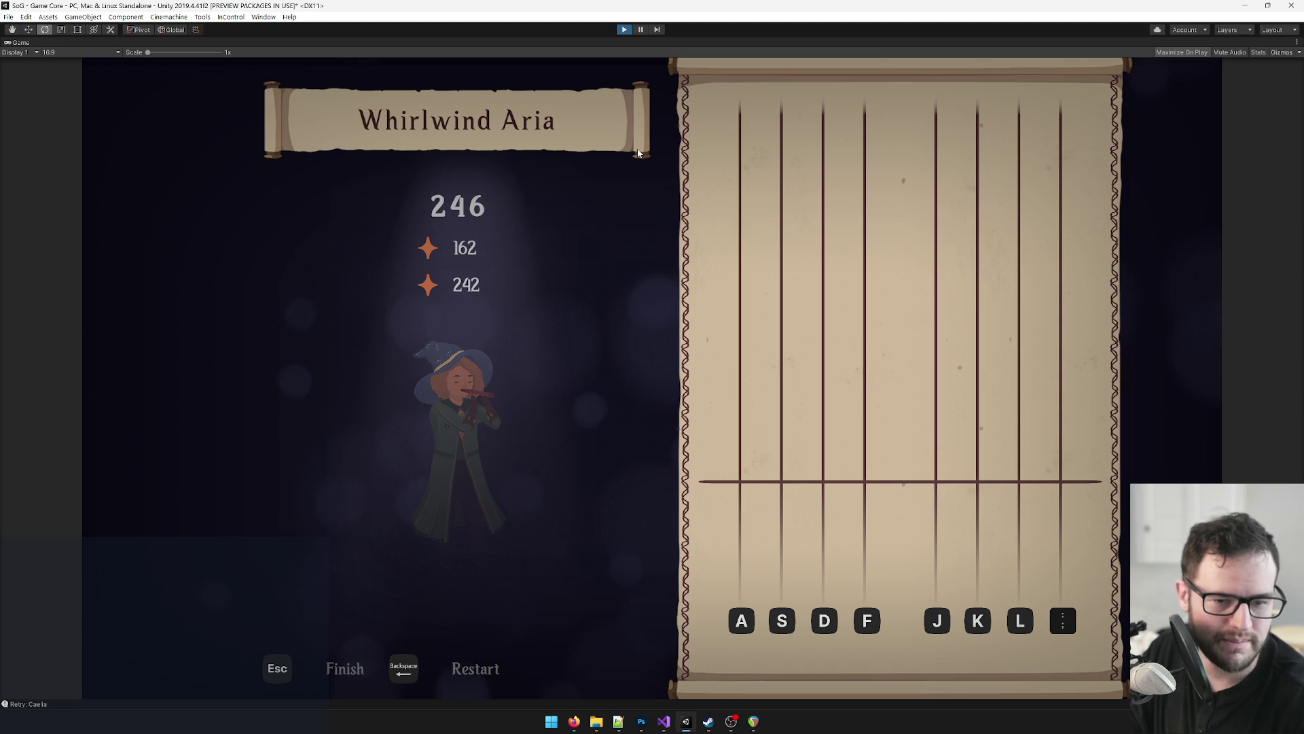
Step: Exit Play mode with Ctrl+P to get the full editor layout back
key(ctrl+p)
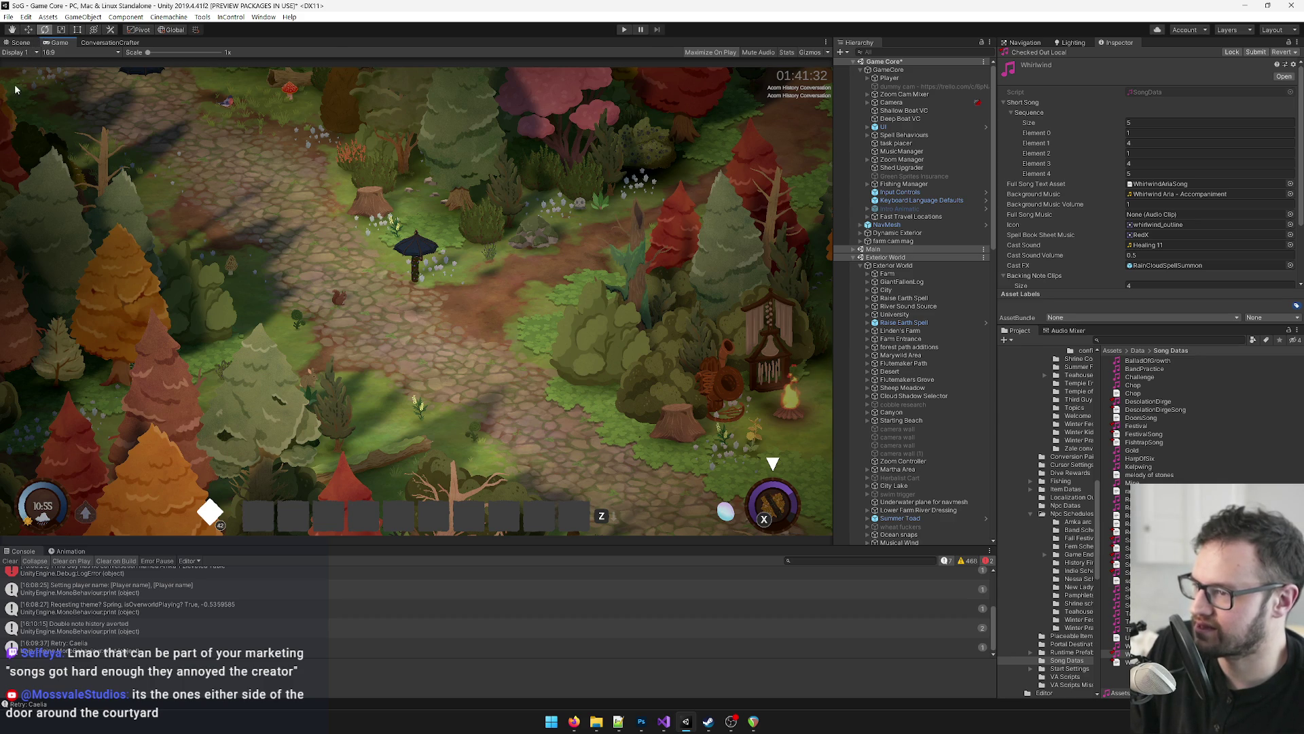
Step: In the Scene view, orbit to the courtyard and select the quads and bushes to identify University_Platform_LD0
key(ctrl+1)
click(902, 159)
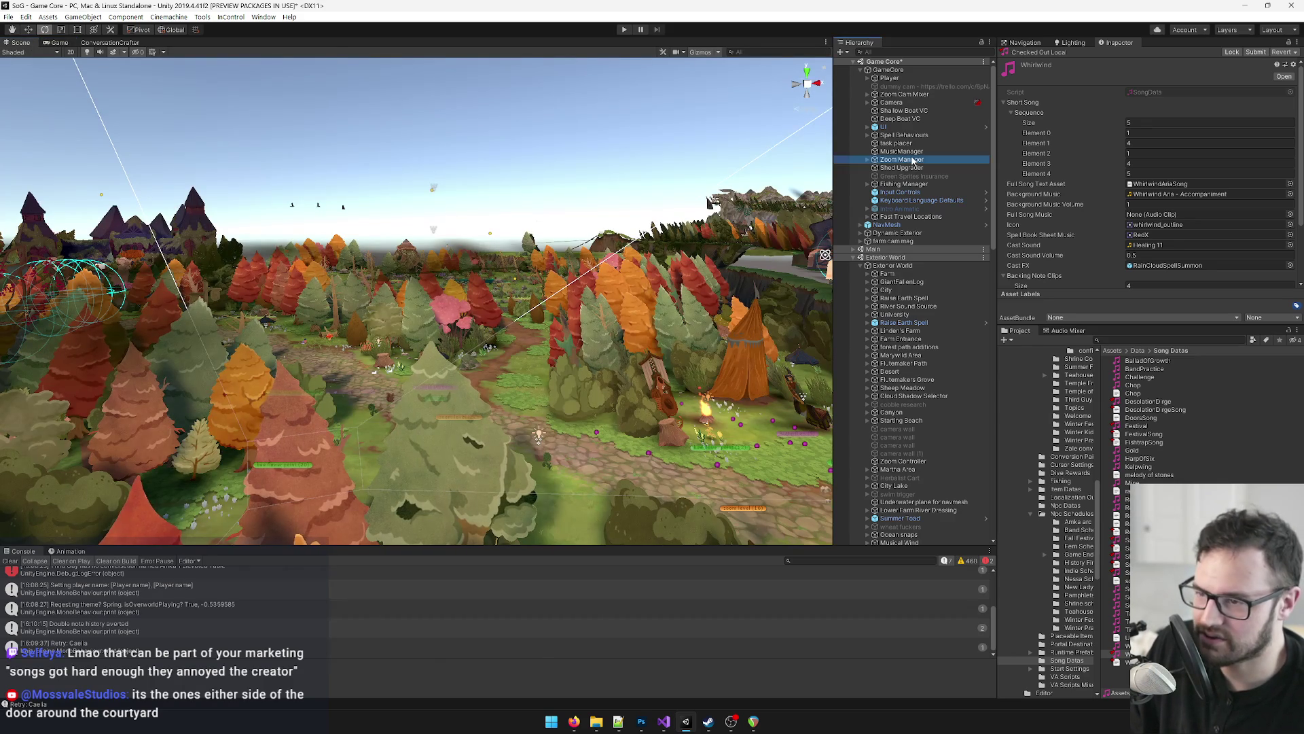
mouse_move(407, 224)
mouse_down()
mouse_move(458, 224)
mouse_move(446, 203)
mouse_move(442, 275)
mouse_move(472, 288)
mouse_move(373, 237)
mouse_move(624, 233)
mouse_move(703, 326)
mouse_move(657, 324)
mouse_move(654, 286)
mouse_up()
click(706, 338)
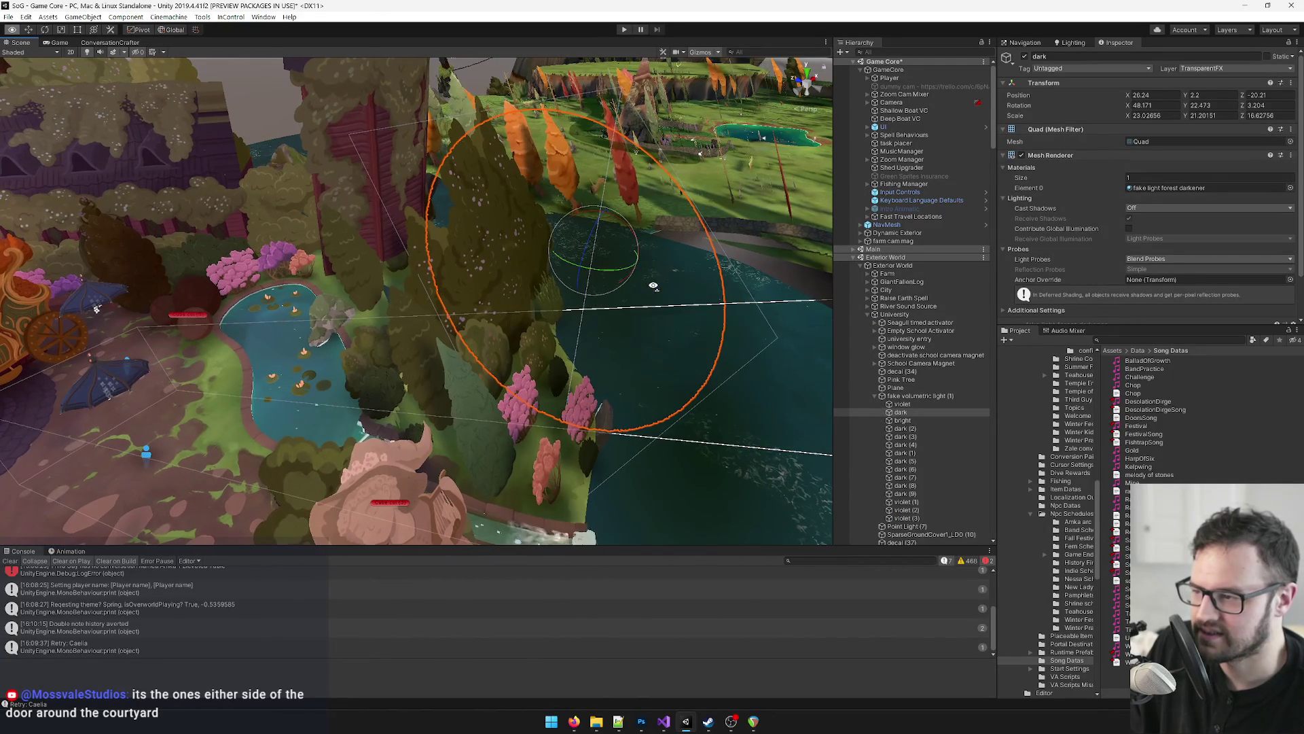
click(475, 267)
mouse_move(518, 271)
mouse_down()
mouse_move(528, 258)
mouse_move(455, 230)
mouse_move(437, 243)
mouse_move(372, 241)
mouse_up()
click(455, 229)
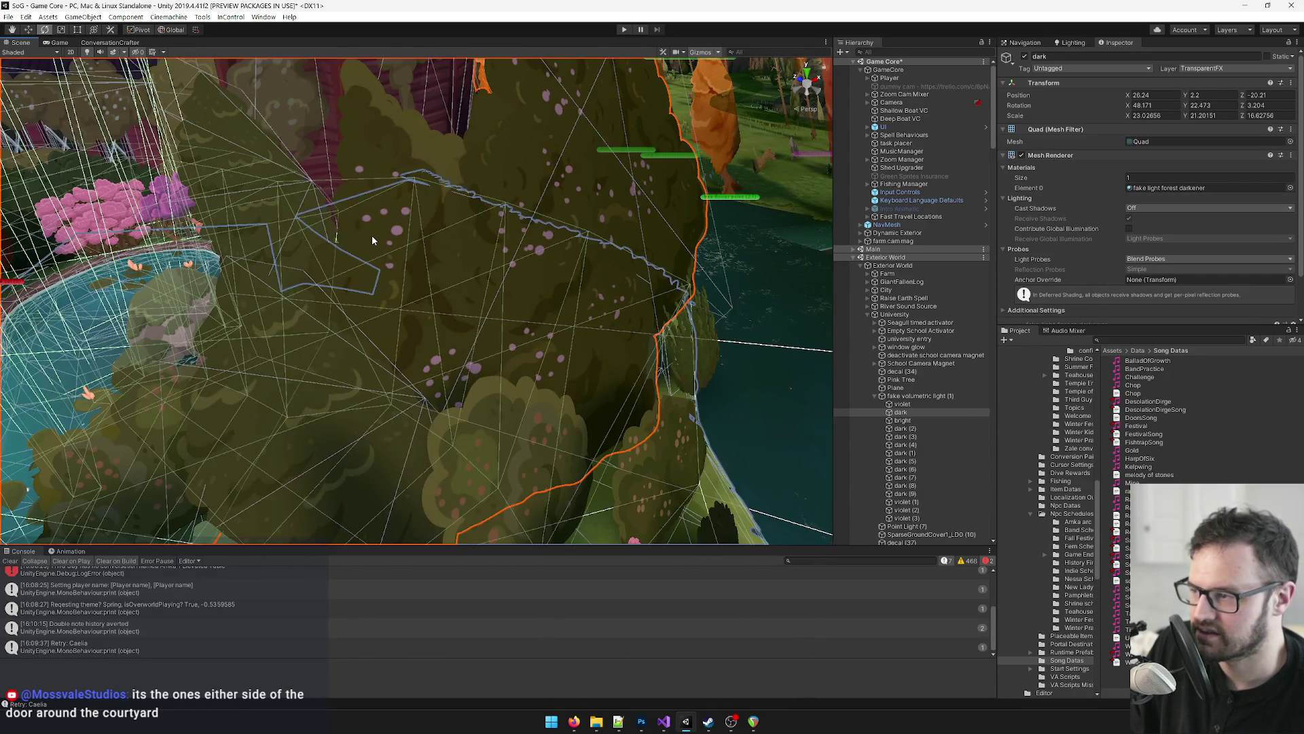
click(397, 219)
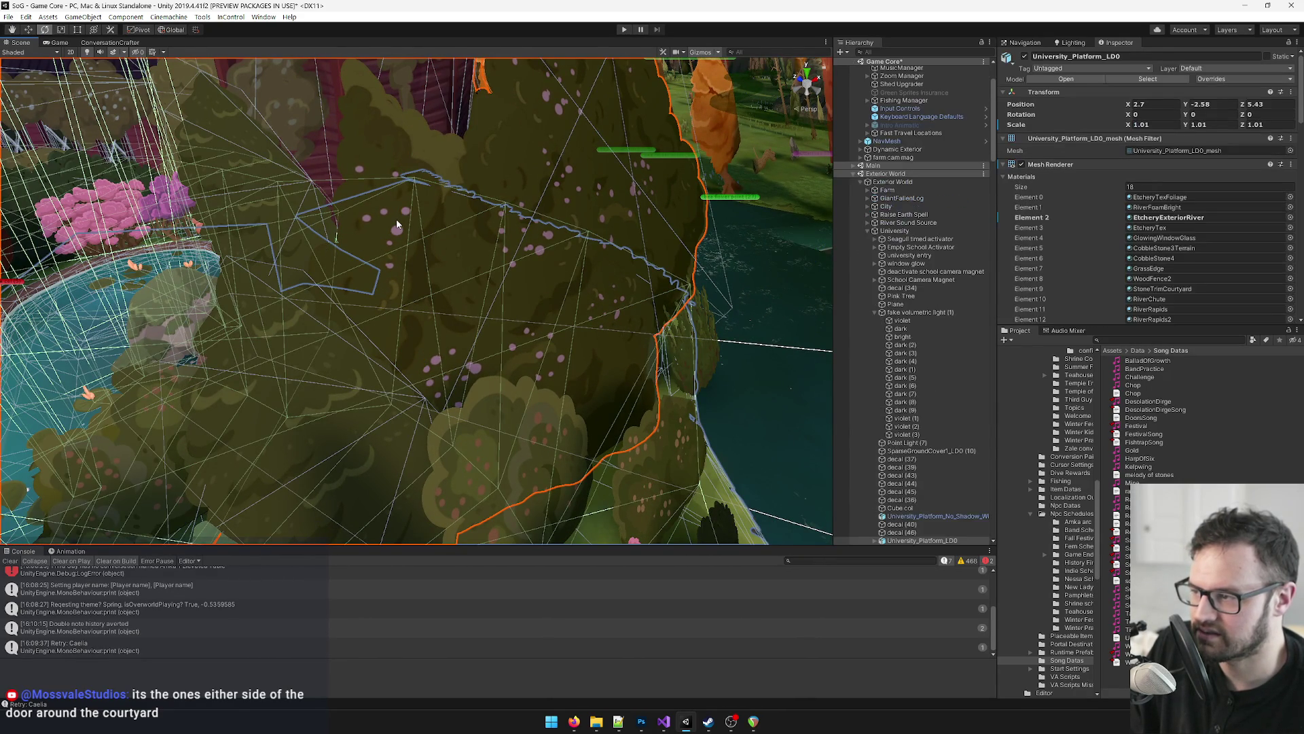